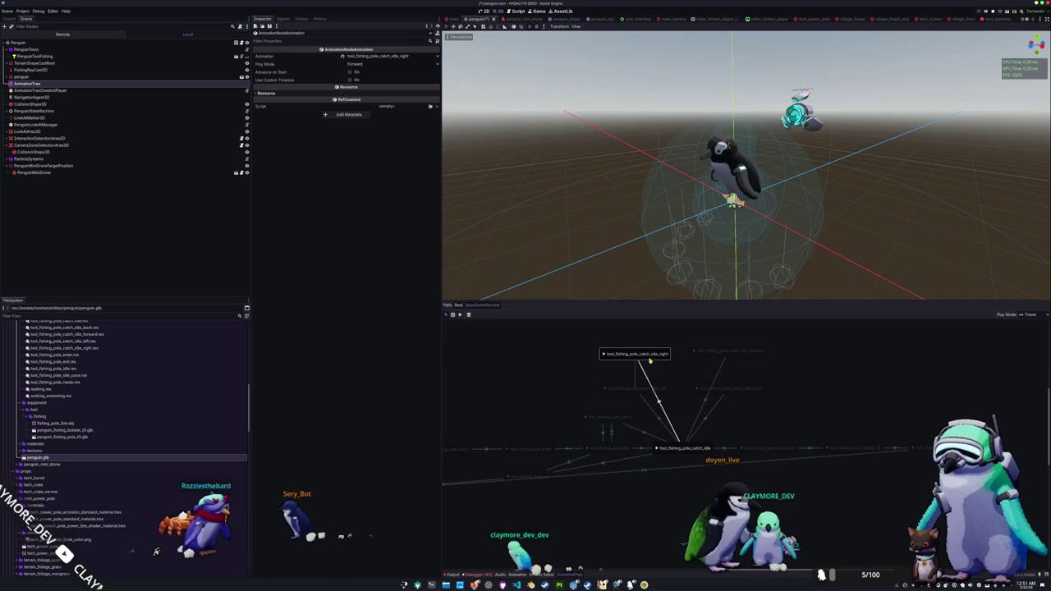
Nudge the catch_idle_right state slightly, then switch the state machine graph to the Connect Nodes tool
{"action": "left_click_drag", "start_coordinate": [649, 360], "coordinate": [648, 358]}
{"action": "left_click", "coordinate": [586, 377]}
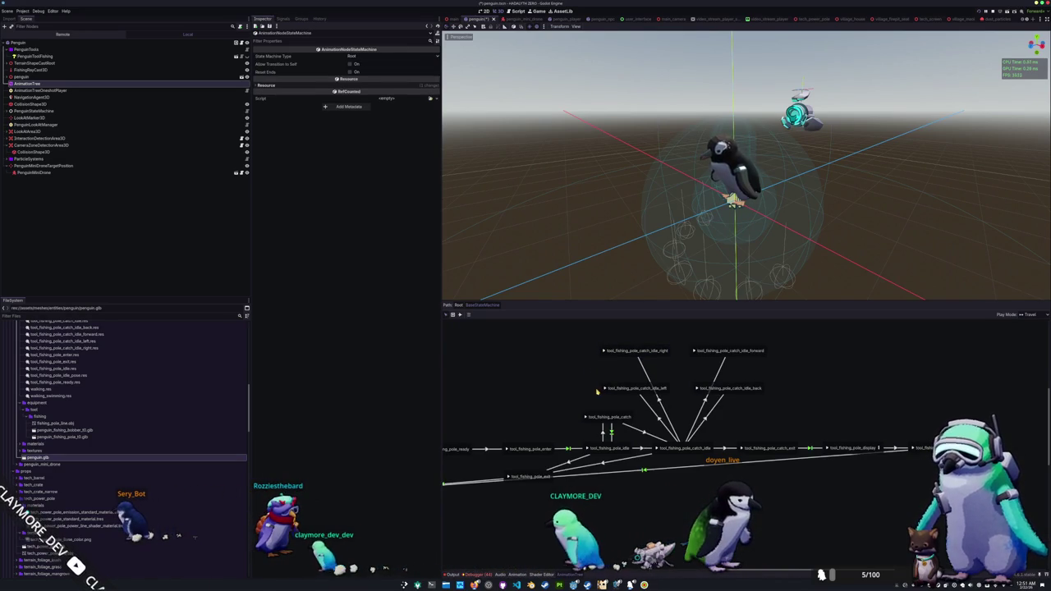
{"action": "scroll", "coordinate": [574, 381], "scroll_direction": "right", "scroll_amount": 2}
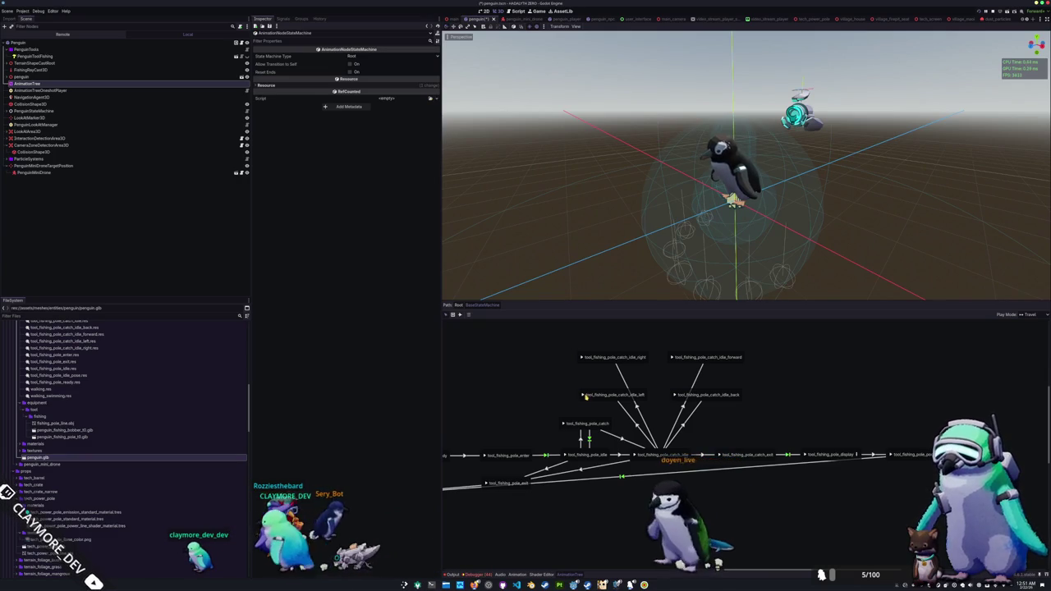
{"action": "left_click", "coordinate": [459, 315]}
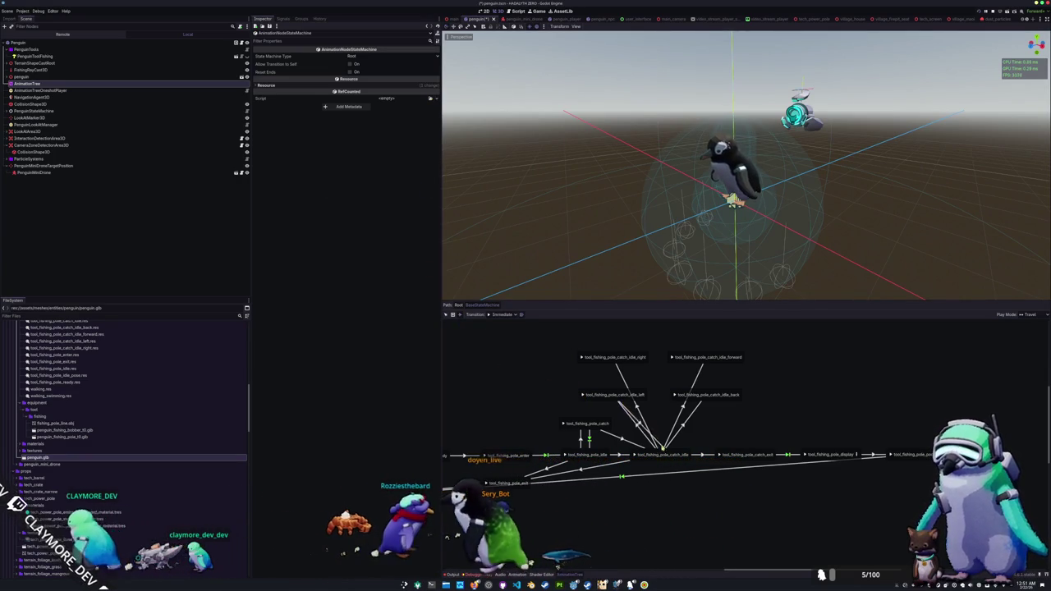
With transition type set to At End, link catch_idle_left, right, forward and back to catch_idle
{"action": "left_click", "coordinate": [501, 314]}
{"action": "left_click", "coordinate": [503, 335]}
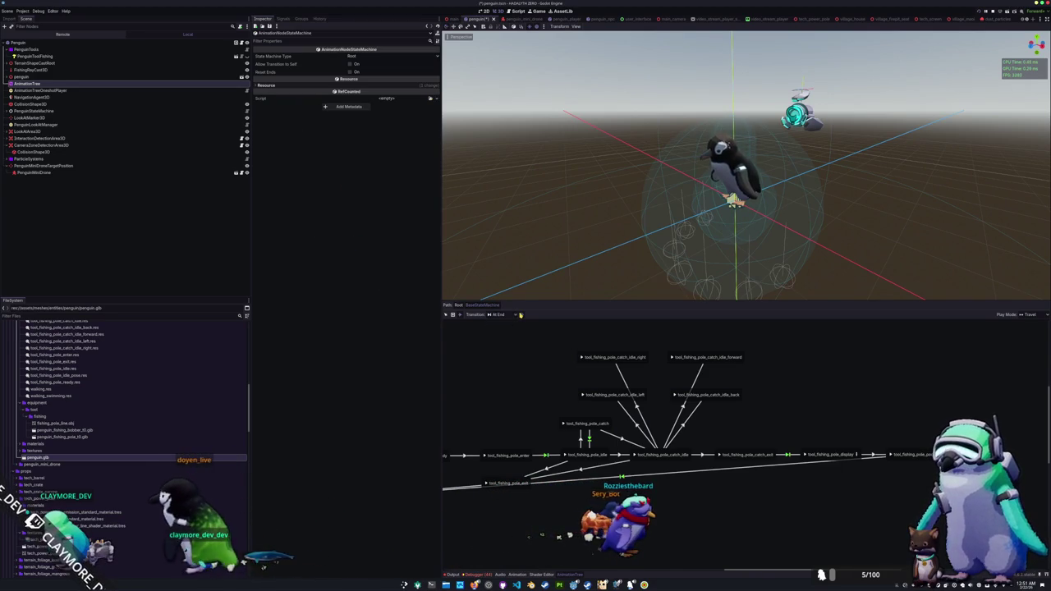
{"action": "left_click", "coordinate": [653, 426]}
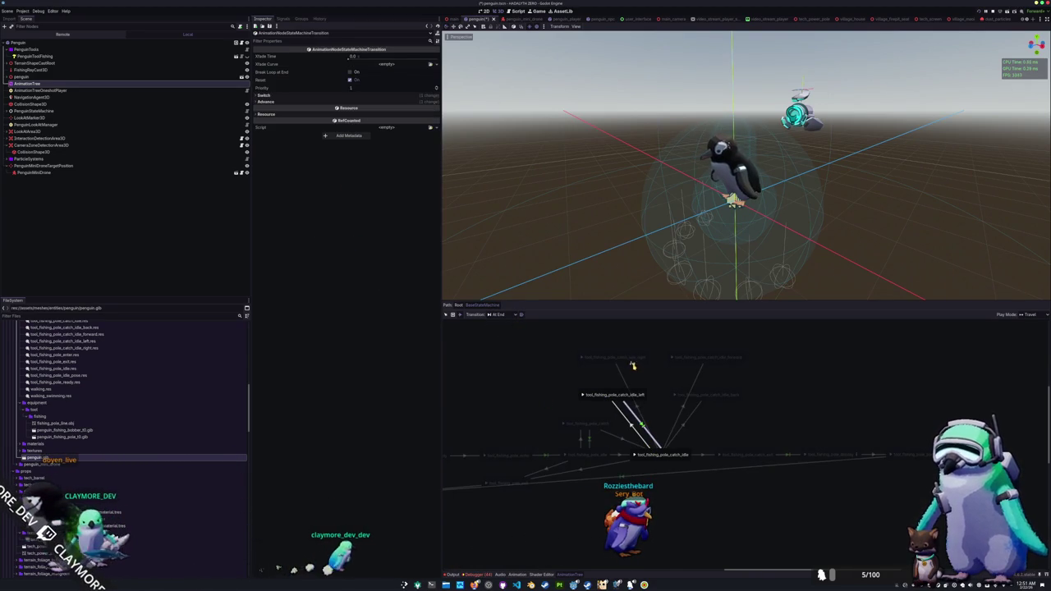
{"action": "left_click", "coordinate": [638, 408]}
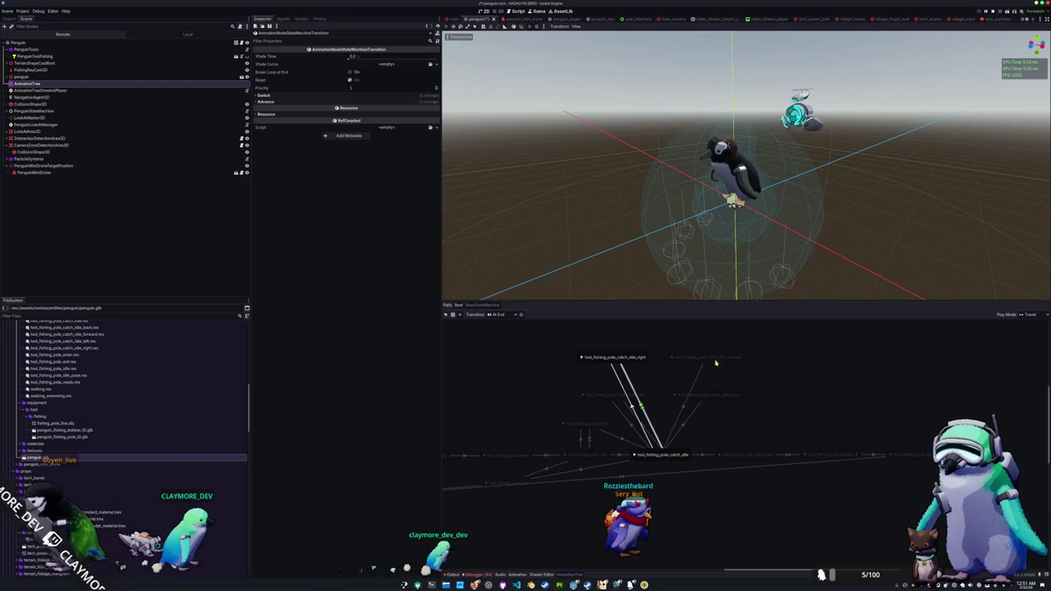
{"action": "left_click", "coordinate": [696, 387]}
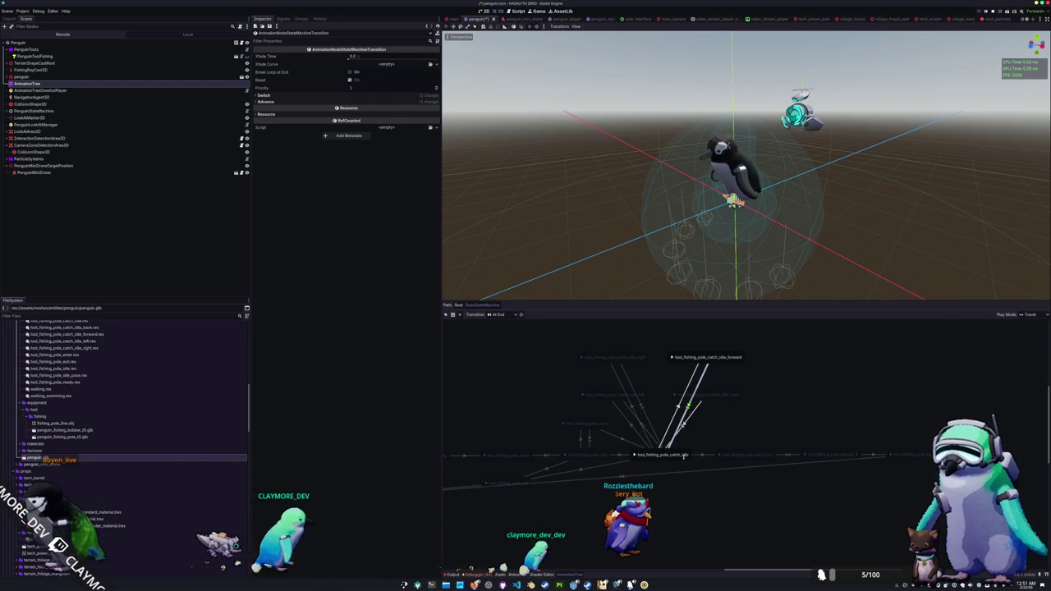
{"action": "left_click", "coordinate": [692, 415]}
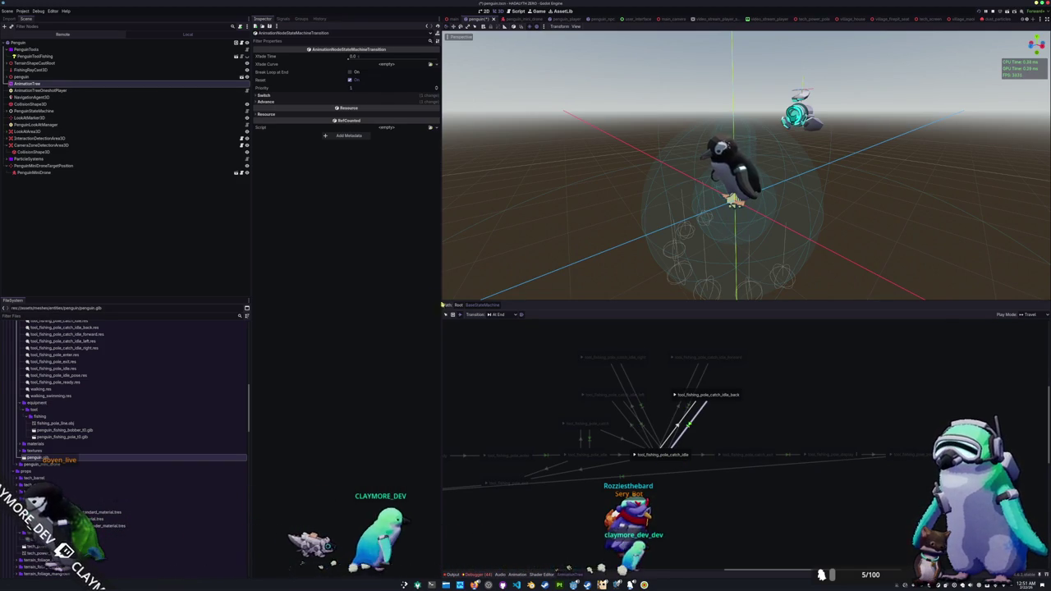
Give the catch_idle_back transition an Xfade Time of 0.1
{"action": "left_click", "coordinate": [633, 424]}
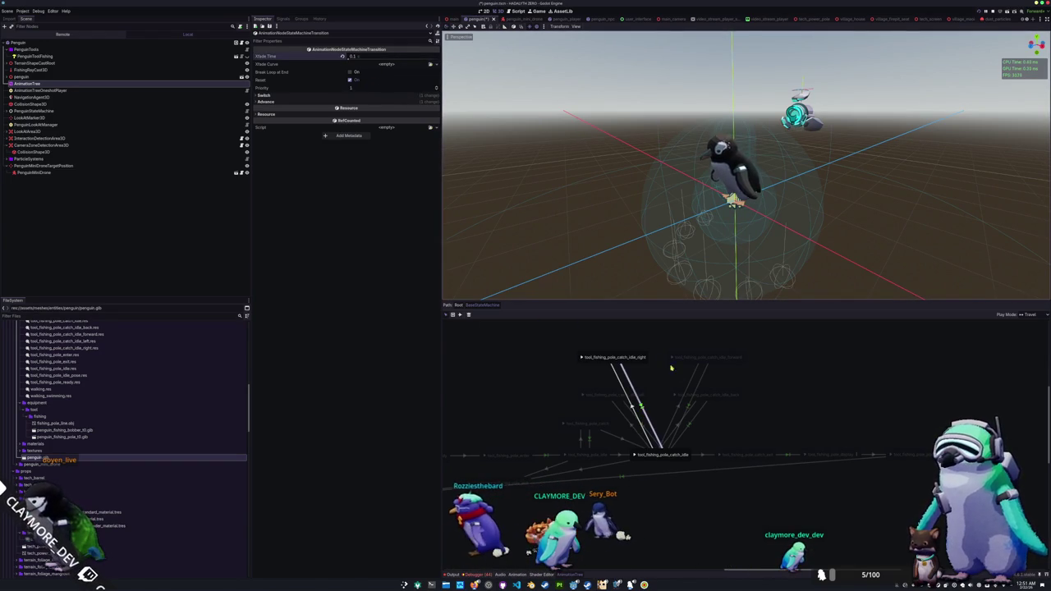
{"action": "left_click", "coordinate": [687, 408]}
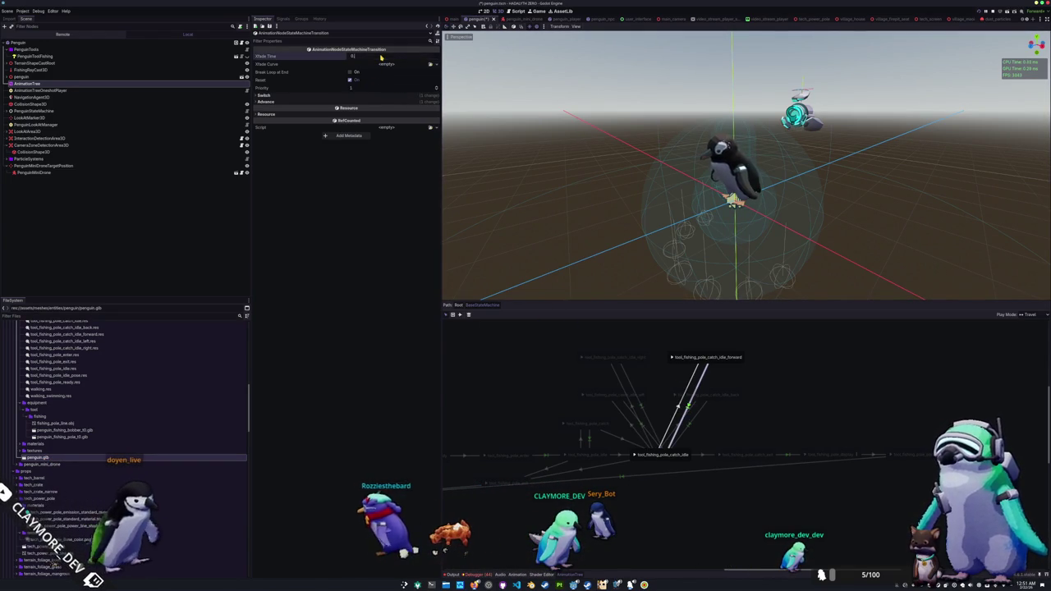
{"action": "left_click", "coordinate": [692, 421]}
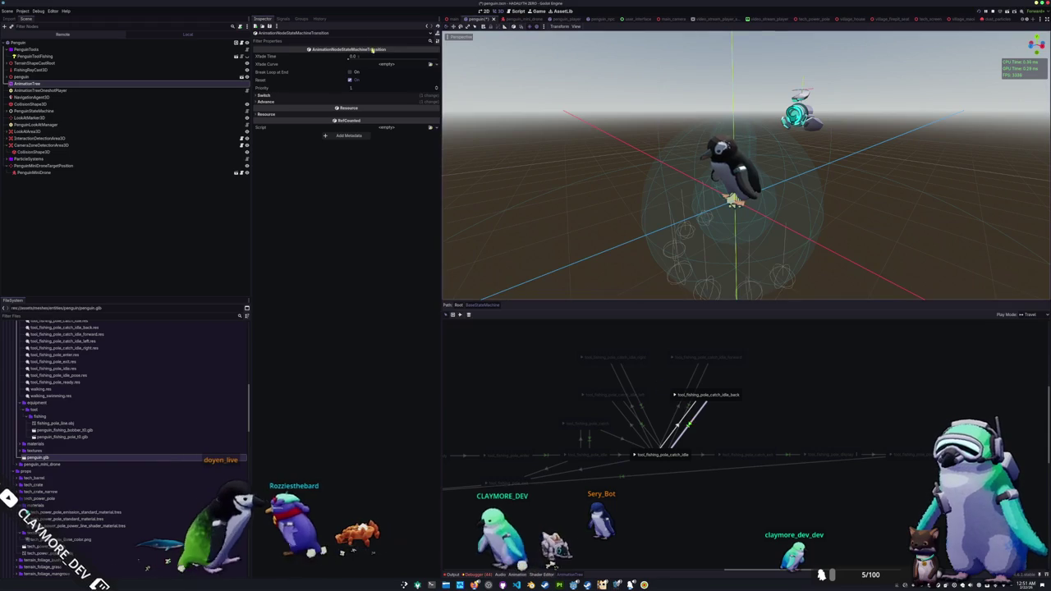
{"action": "left_click", "coordinate": [361, 56]}
{"action": "type", "text": "0.1"}
{"action": "key", "text": "Return"}
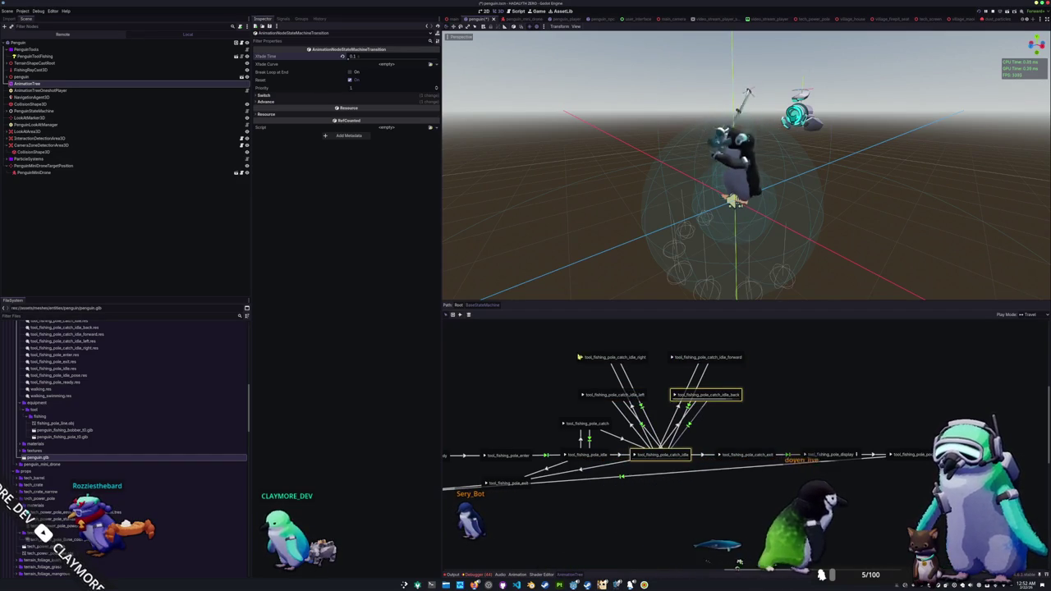
Preview the catch_idle_left, catch_idle_right and catch_idle_forward poses on the penguin
{"action": "left_click", "coordinate": [583, 396]}
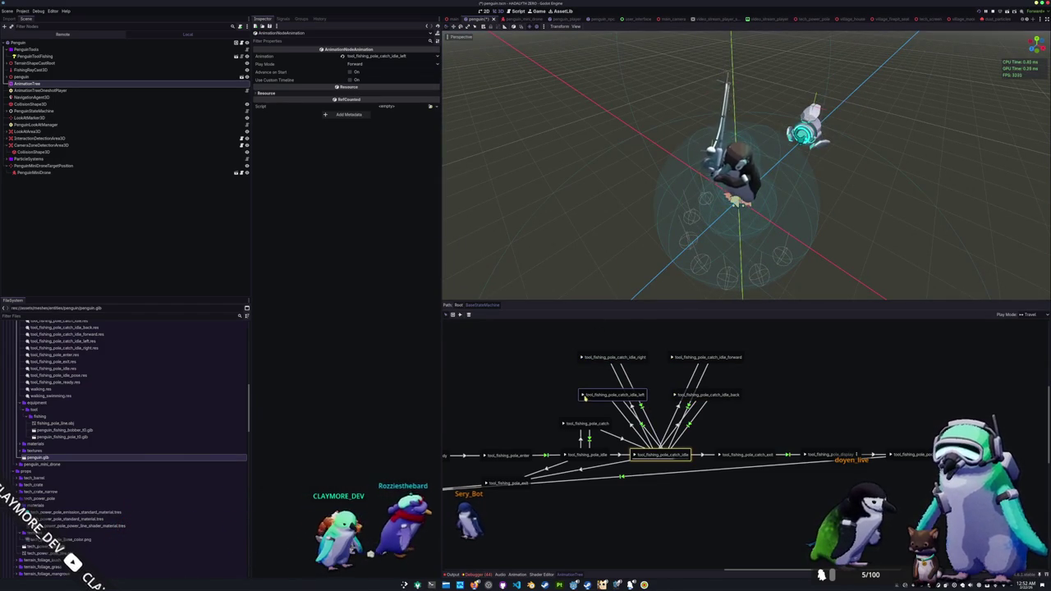
{"action": "left_click", "coordinate": [581, 396]}
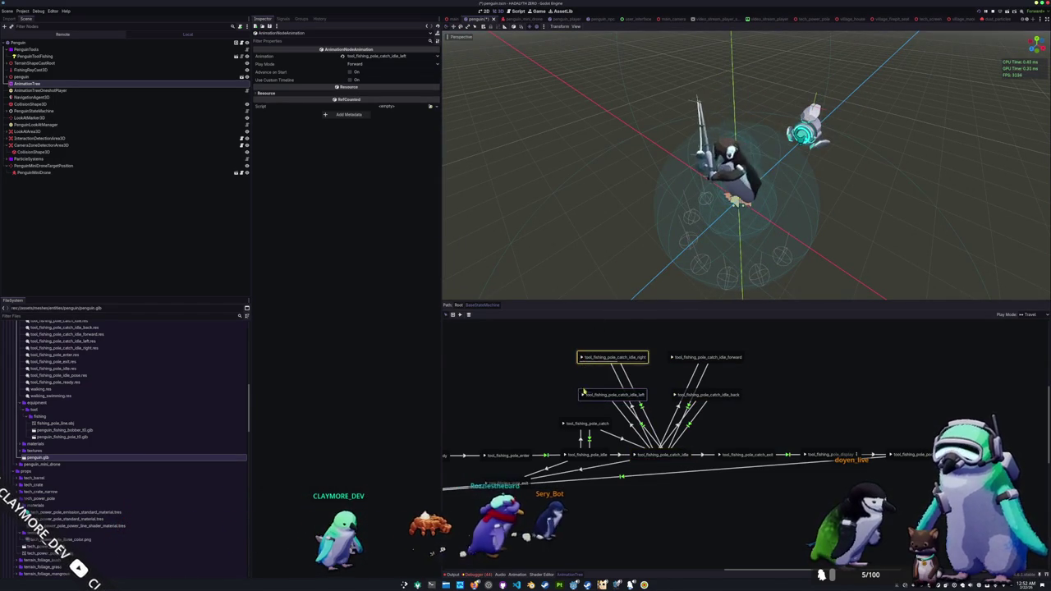
{"action": "left_click", "coordinate": [583, 395]}
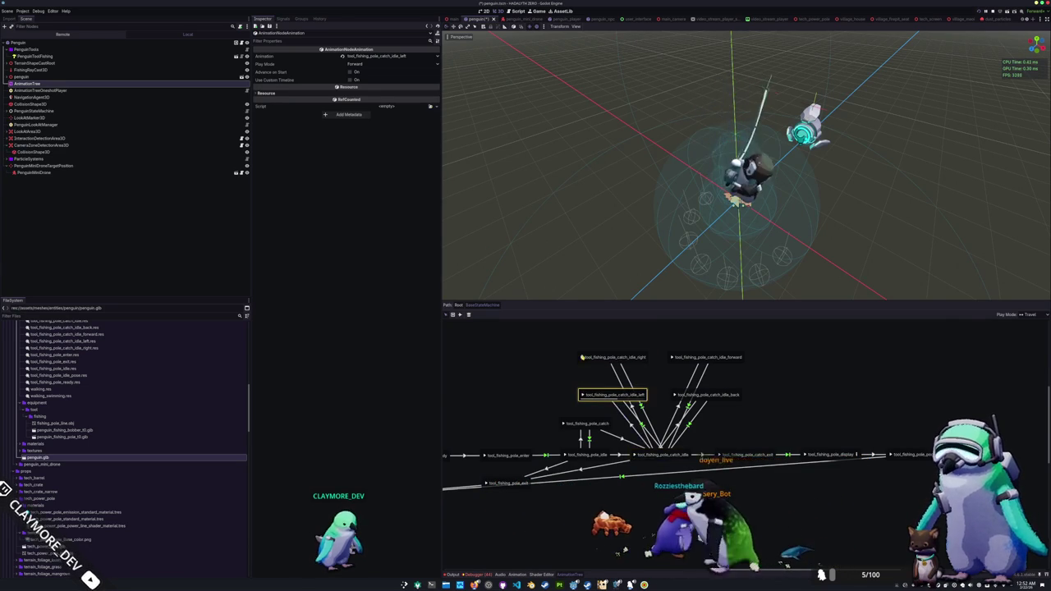
{"action": "left_click", "coordinate": [581, 357]}
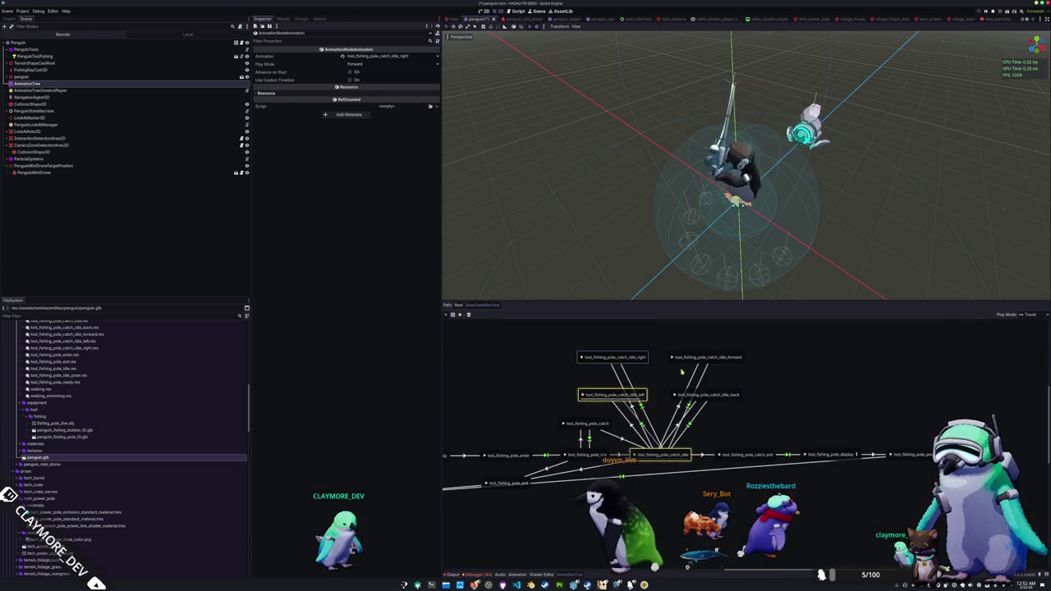
{"action": "left_click", "coordinate": [697, 395]}
{"action": "left_click", "coordinate": [672, 358]}
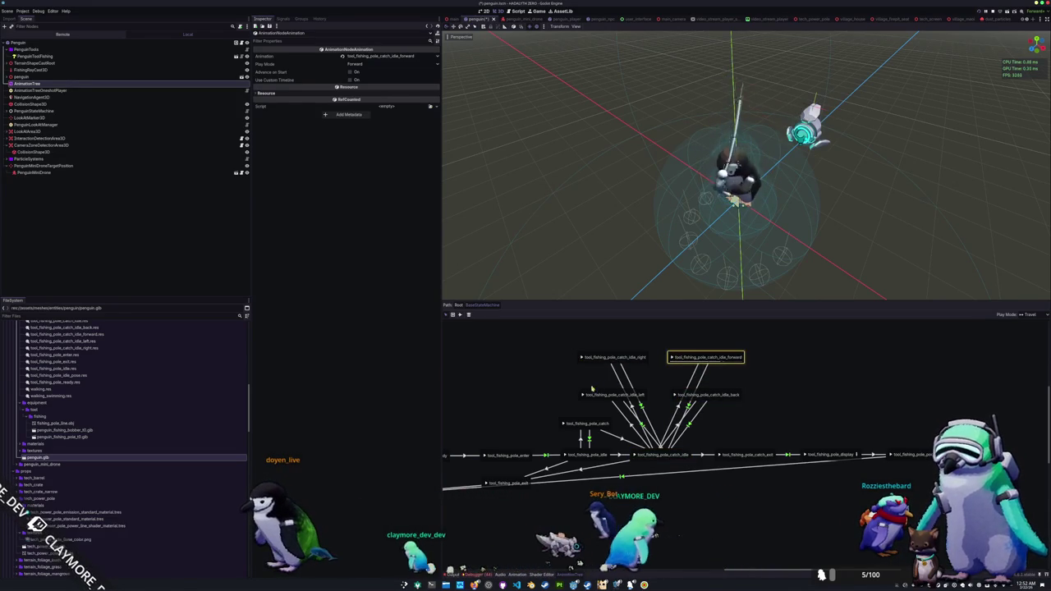
Set the new-transition type back to Immediate and return to the Select tool
{"action": "left_click", "coordinate": [556, 378]}
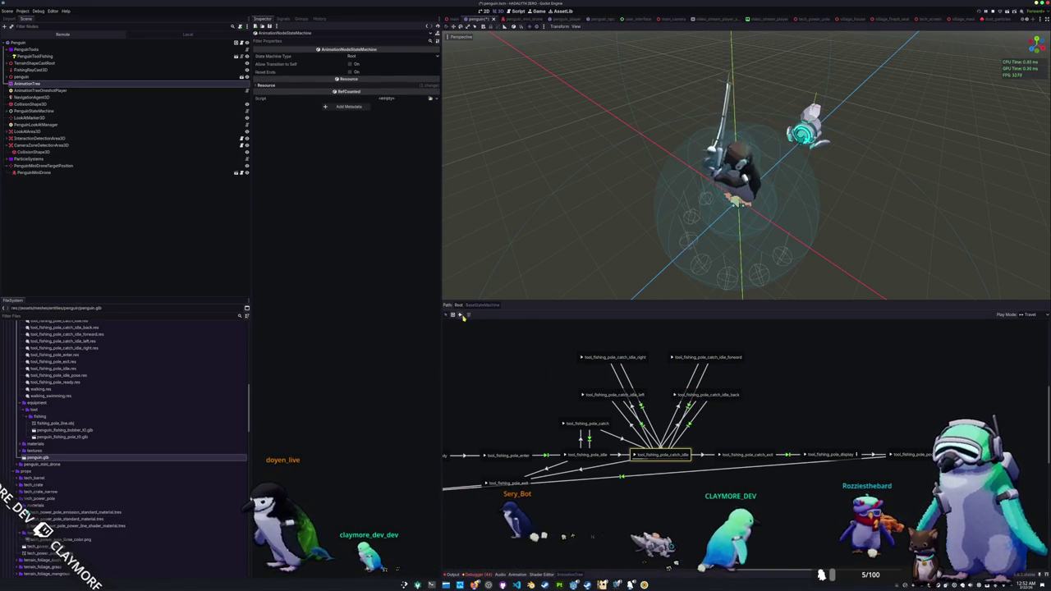
{"action": "left_click", "coordinate": [499, 314]}
{"action": "left_click", "coordinate": [502, 324]}
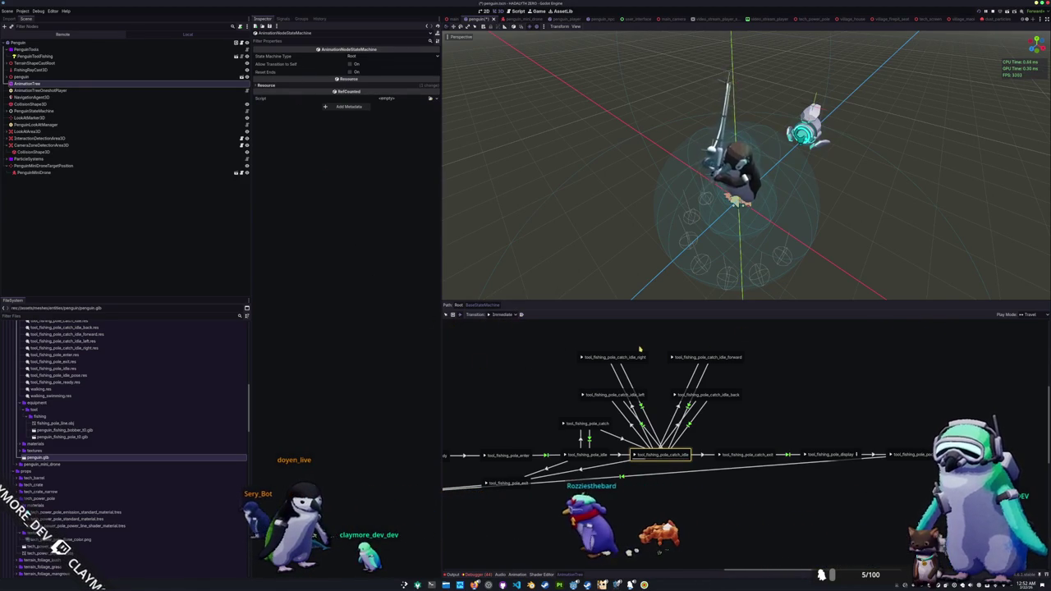
{"action": "left_click", "coordinate": [452, 315]}
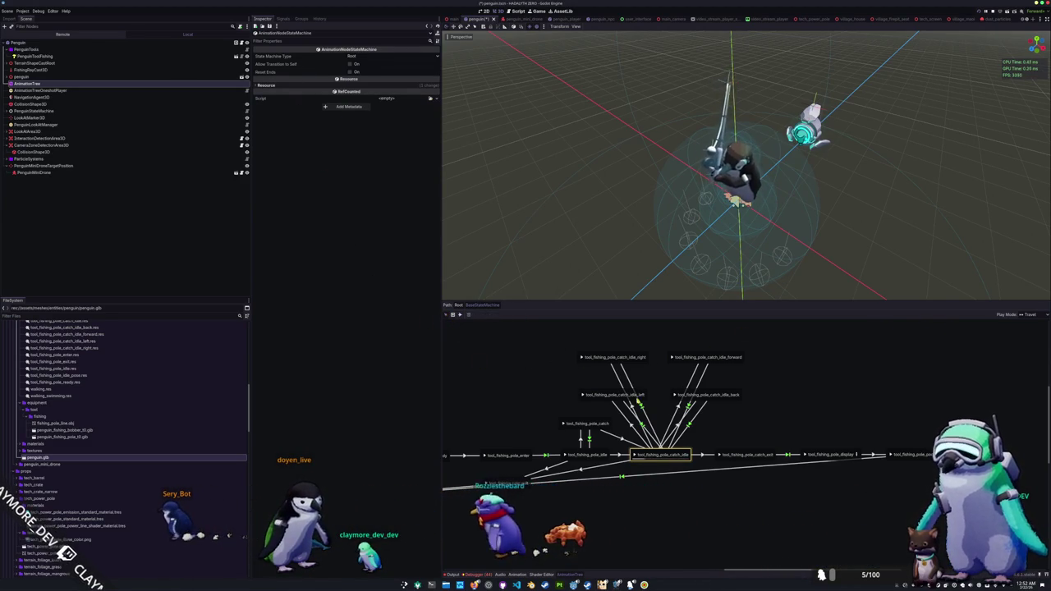
Move catch_idle_left and catch_idle_back lower, then bring catch_idle_left back above catch_idle
{"action": "left_click_drag", "start_coordinate": [609, 395], "coordinate": [586, 513]}
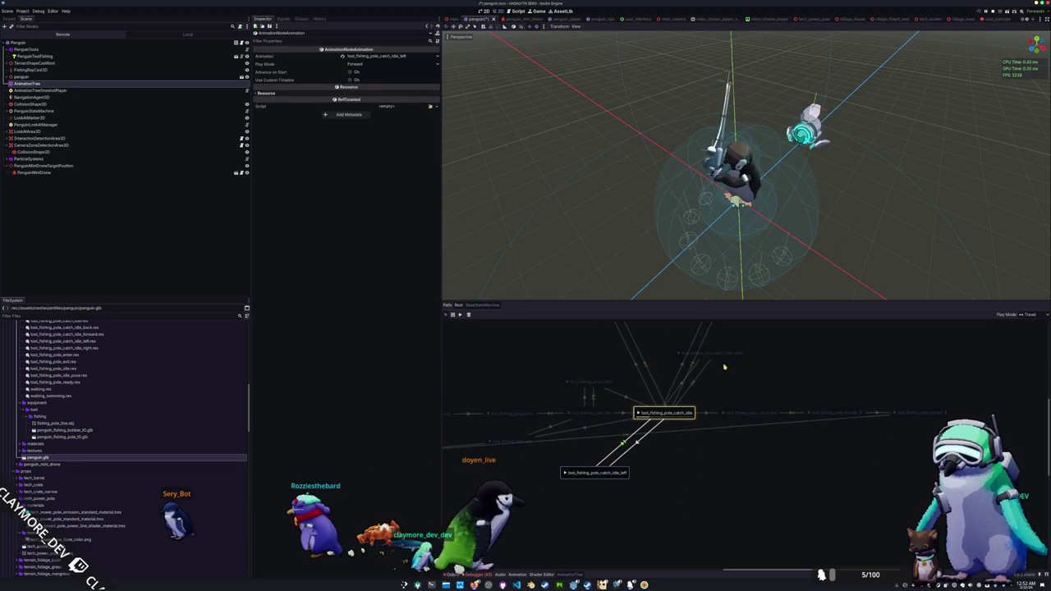
{"action": "mouse_move", "coordinate": [728, 359]}
{"action": "left_mouse_down"}
{"action": "mouse_move", "coordinate": [767, 476]}
{"action": "mouse_move", "coordinate": [750, 484]}
{"action": "left_mouse_up"}
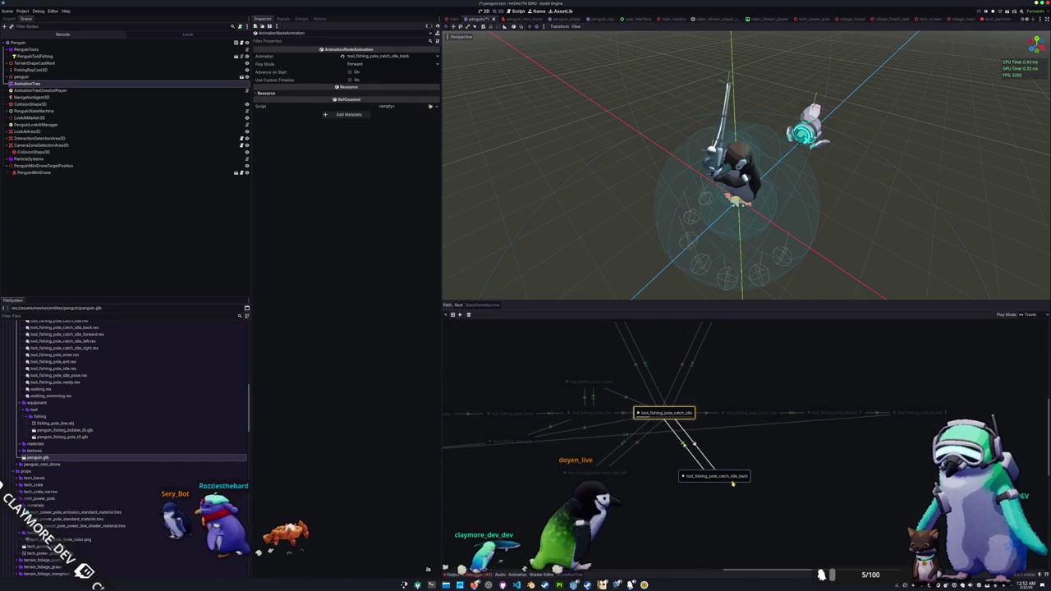
{"action": "scroll", "coordinate": [749, 484], "scroll_direction": "up", "scroll_amount": 2}
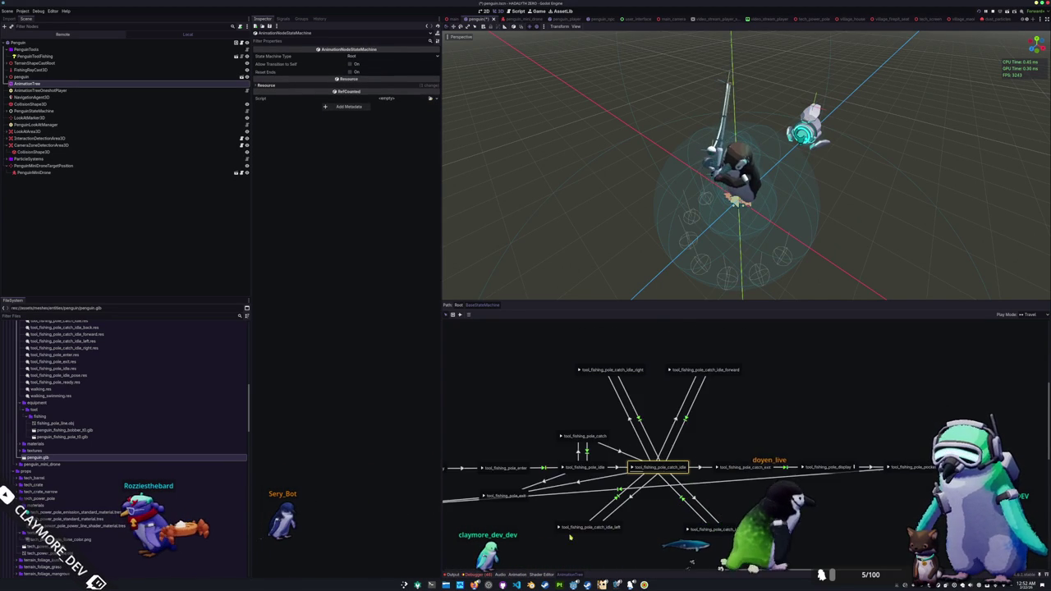
{"action": "left_click_drag", "start_coordinate": [576, 529], "coordinate": [534, 364]}
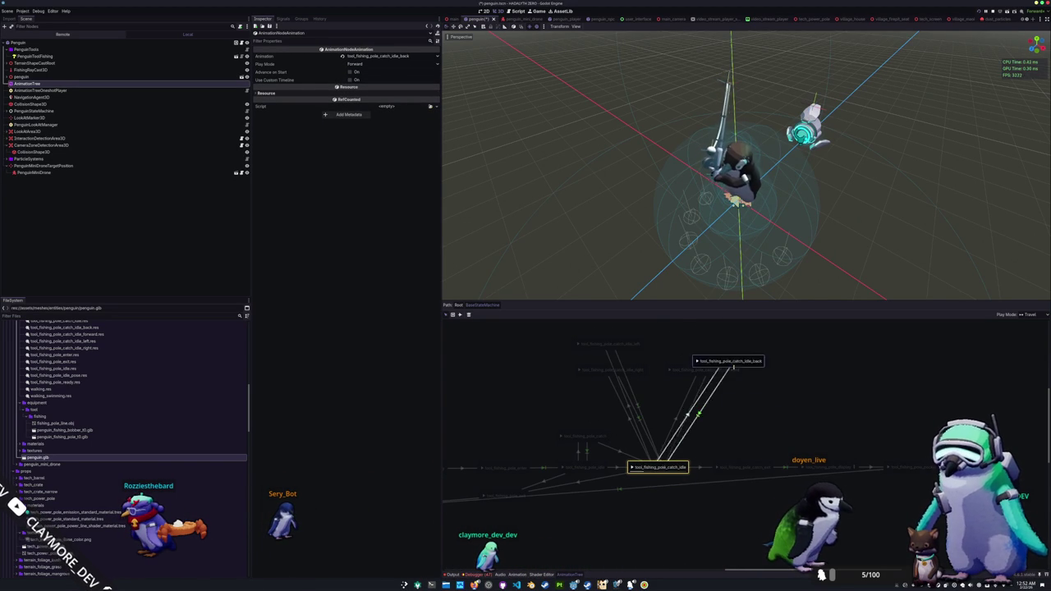
{"action": "scroll", "coordinate": [737, 446], "scroll_direction": "up", "scroll_amount": 2}
{"action": "left_click", "coordinate": [737, 447]}
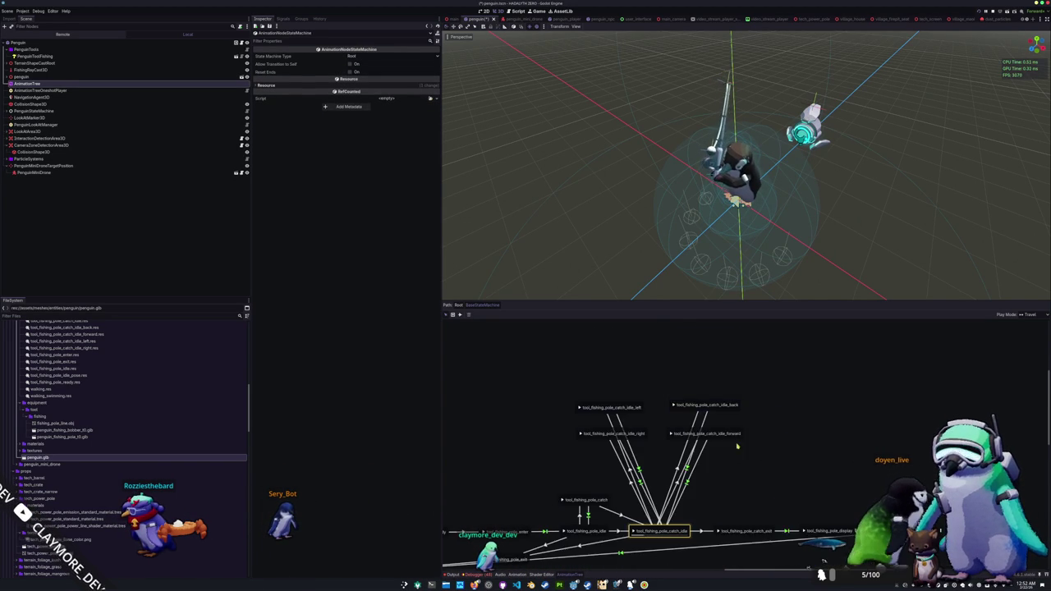
Fine-tune the forward, back, left and right states into a square with left and back on top
{"action": "left_click_drag", "start_coordinate": [726, 441], "coordinate": [731, 469]}
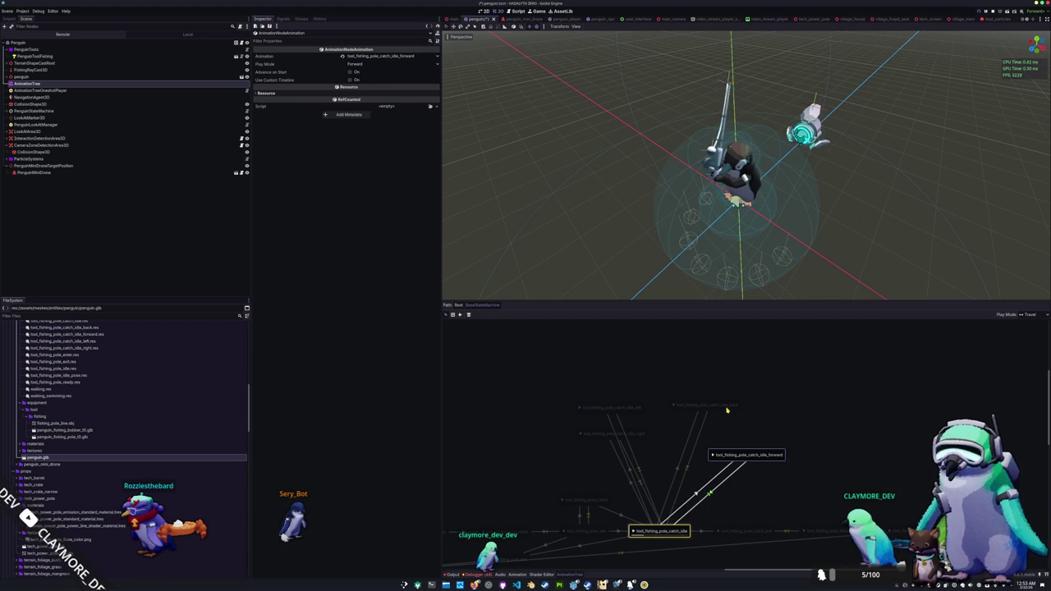
{"action": "left_click_drag", "start_coordinate": [727, 410], "coordinate": [763, 391]}
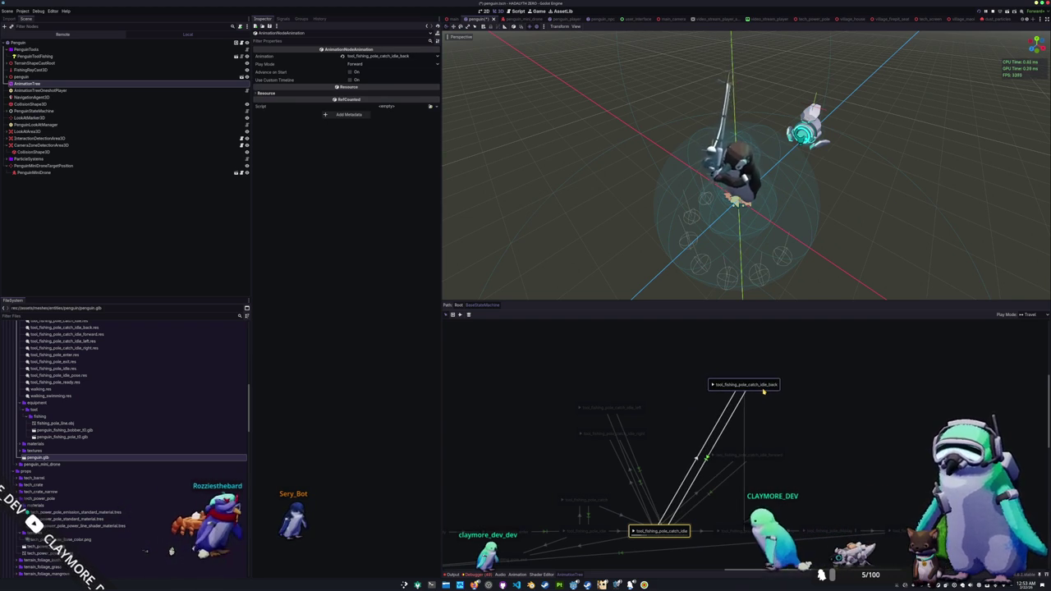
{"action": "left_click_drag", "start_coordinate": [632, 415], "coordinate": [634, 396]}
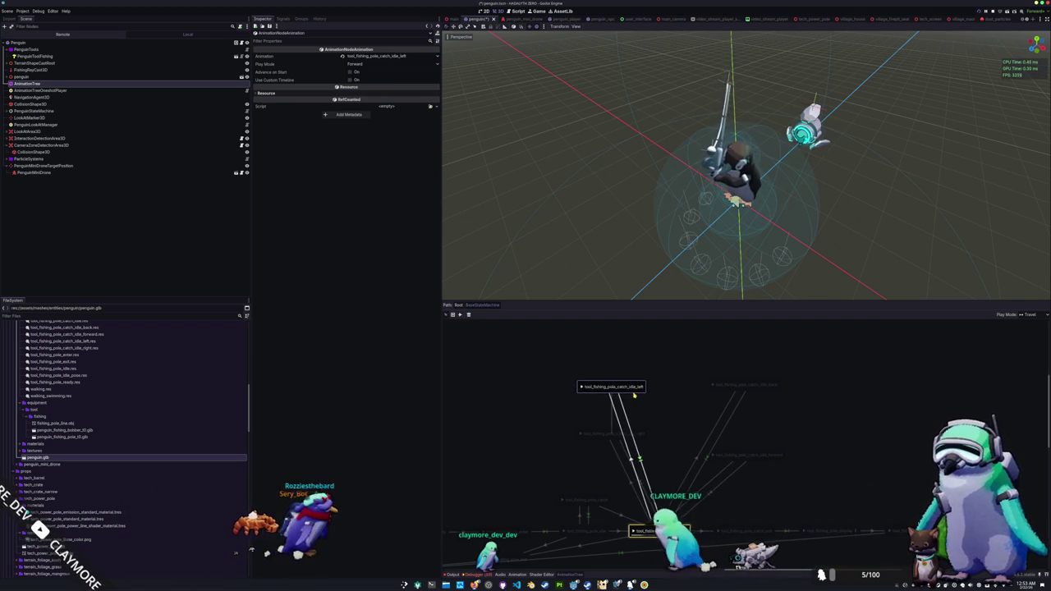
{"action": "mouse_move", "coordinate": [606, 433]}
{"action": "left_mouse_down"}
{"action": "mouse_move", "coordinate": [604, 460]}
{"action": "mouse_move", "coordinate": [584, 462]}
{"action": "left_mouse_up"}
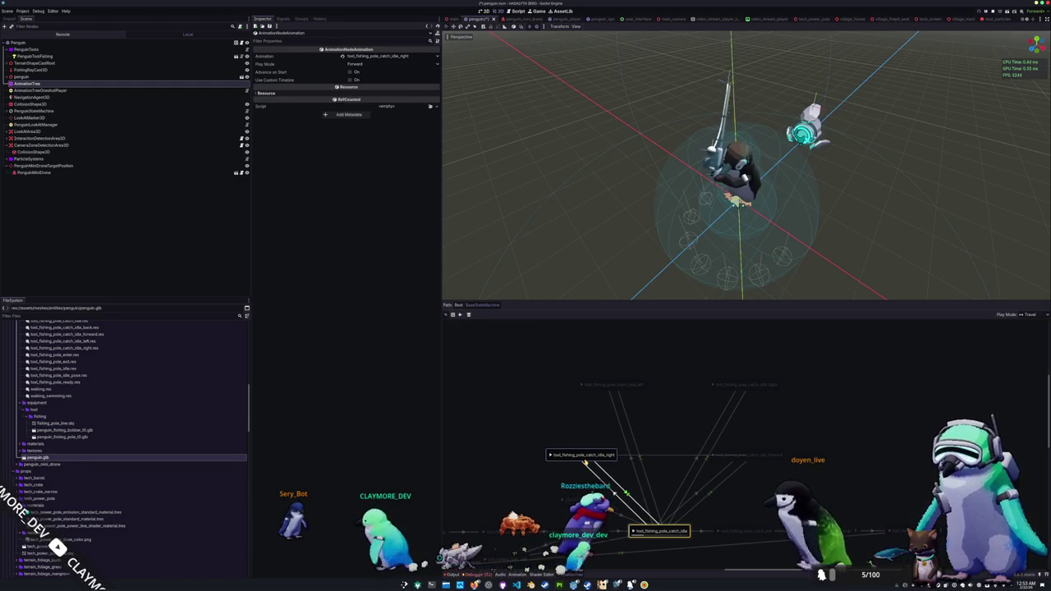
{"action": "left_click_drag", "start_coordinate": [632, 387], "coordinate": [603, 392]}
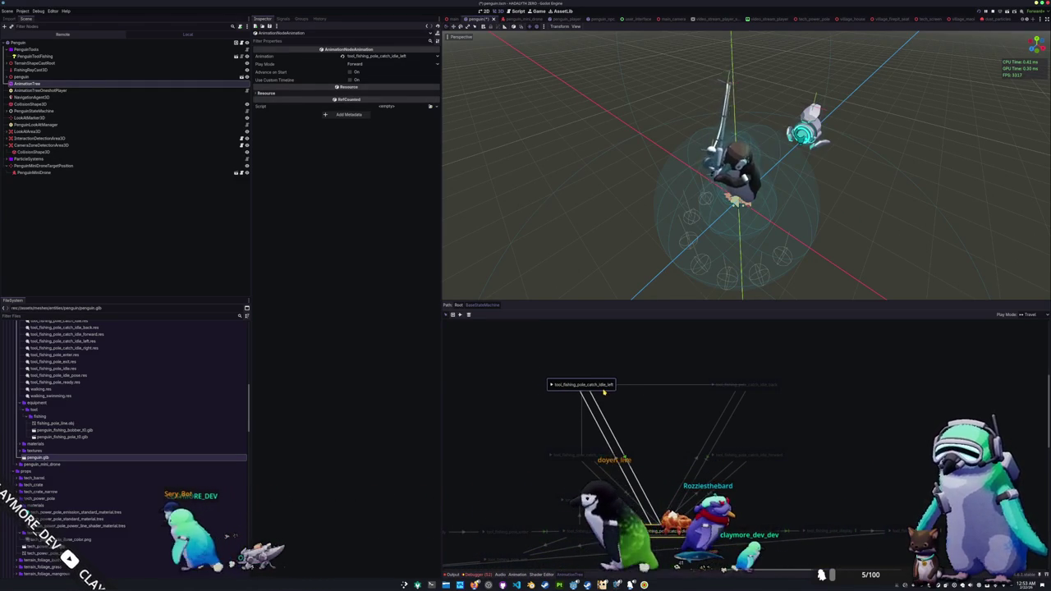
{"action": "left_click", "coordinate": [532, 411]}
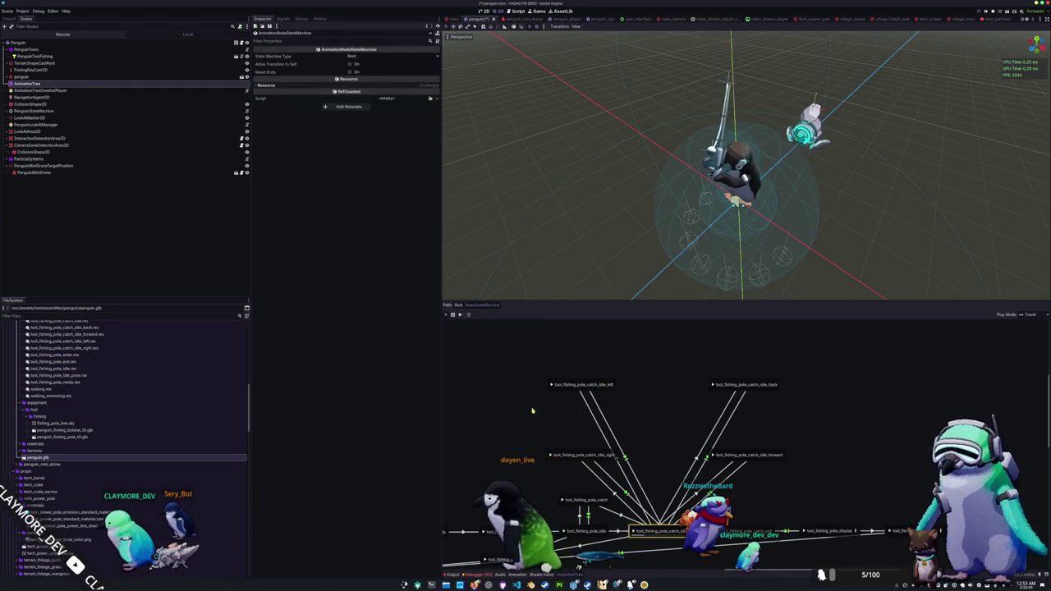
Draw transitions linking catch_idle_left and catch_idle_right to catch_idle_back and catch_idle_forward
{"action": "left_click", "coordinate": [460, 315]}
{"action": "left_click_drag", "start_coordinate": [611, 385], "coordinate": [739, 384]}
{"action": "left_click_drag", "start_coordinate": [611, 386], "coordinate": [724, 450]}
{"action": "left_click_drag", "start_coordinate": [575, 385], "coordinate": [571, 444]}
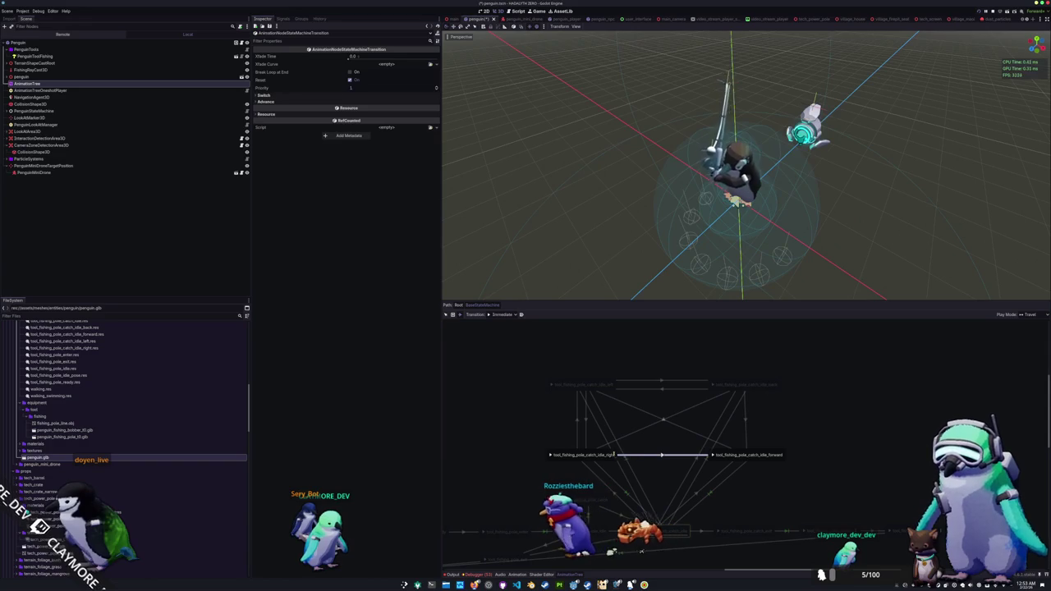
{"action": "mouse_move", "coordinate": [744, 391]}
{"action": "left_mouse_down"}
{"action": "mouse_move", "coordinate": [745, 453]}
{"action": "mouse_move", "coordinate": [591, 385]}
{"action": "left_mouse_up"}
{"action": "mouse_move", "coordinate": [746, 454]}
{"action": "left_mouse_down"}
{"action": "mouse_move", "coordinate": [606, 455]}
{"action": "mouse_move", "coordinate": [583, 385]}
{"action": "left_mouse_up"}
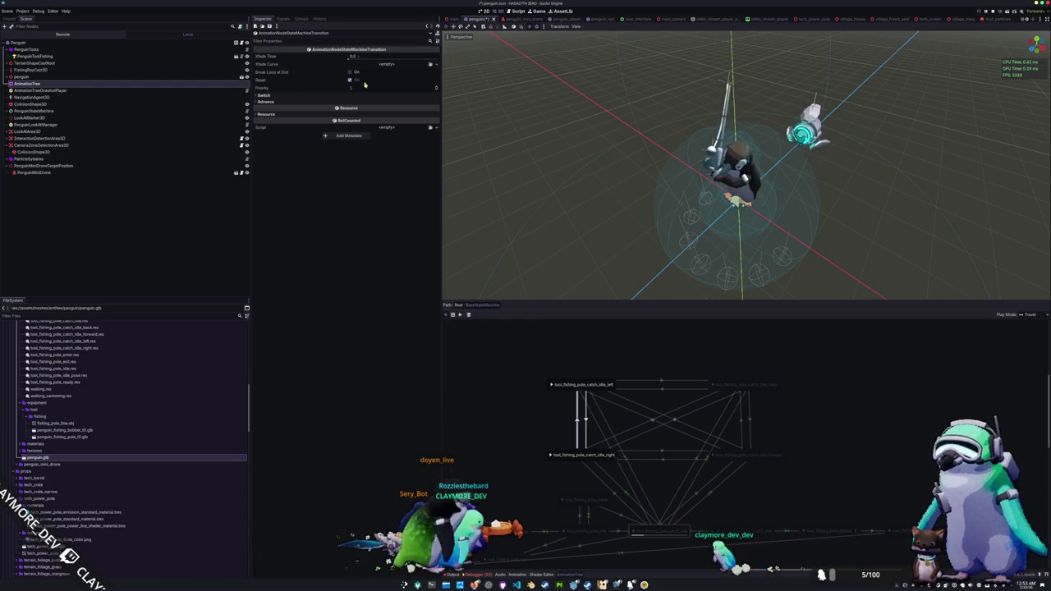
Set the right-to-back transition's Xfade Time to 0.1
{"action": "left_click_drag", "start_coordinate": [374, 59], "coordinate": [386, 59]}
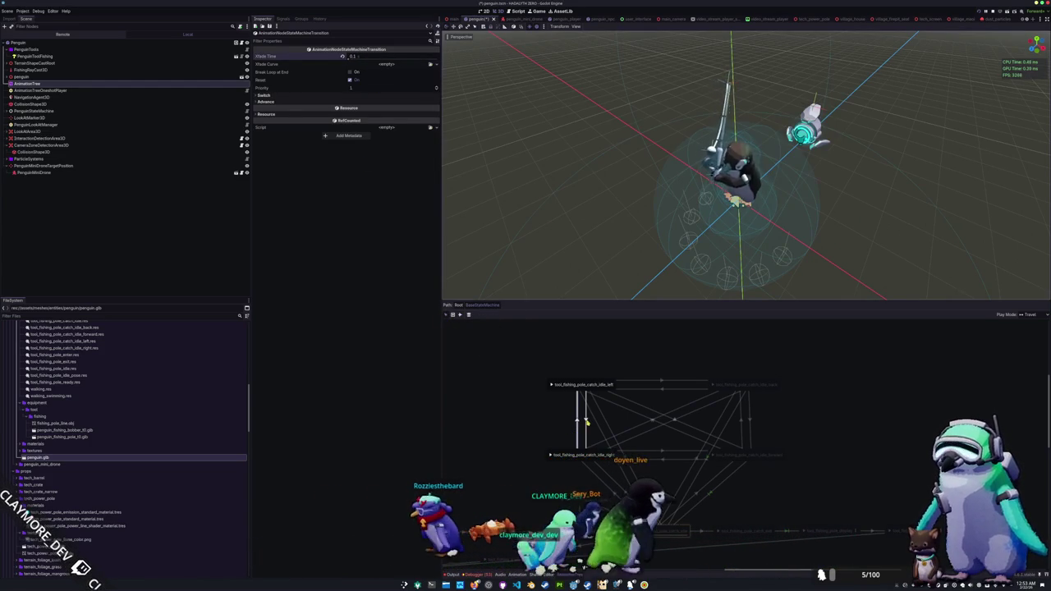
{"action": "mouse_move", "coordinate": [371, 59]}
{"action": "left_mouse_down"}
{"action": "mouse_move", "coordinate": [362, 61]}
{"action": "mouse_move", "coordinate": [375, 61]}
{"action": "left_mouse_up"}
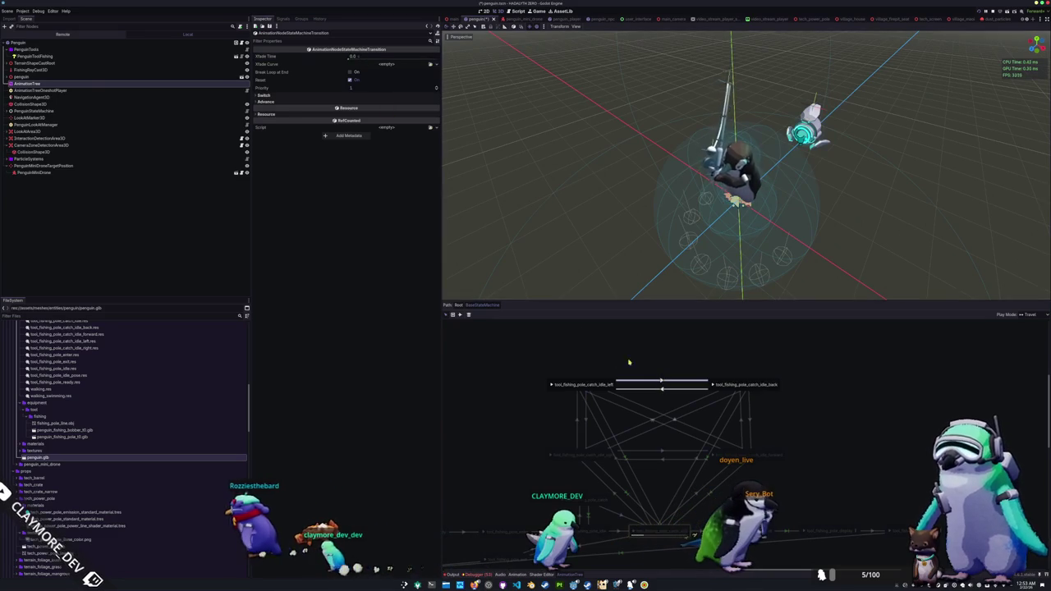
{"action": "left_click_drag", "start_coordinate": [379, 60], "coordinate": [370, 60]}
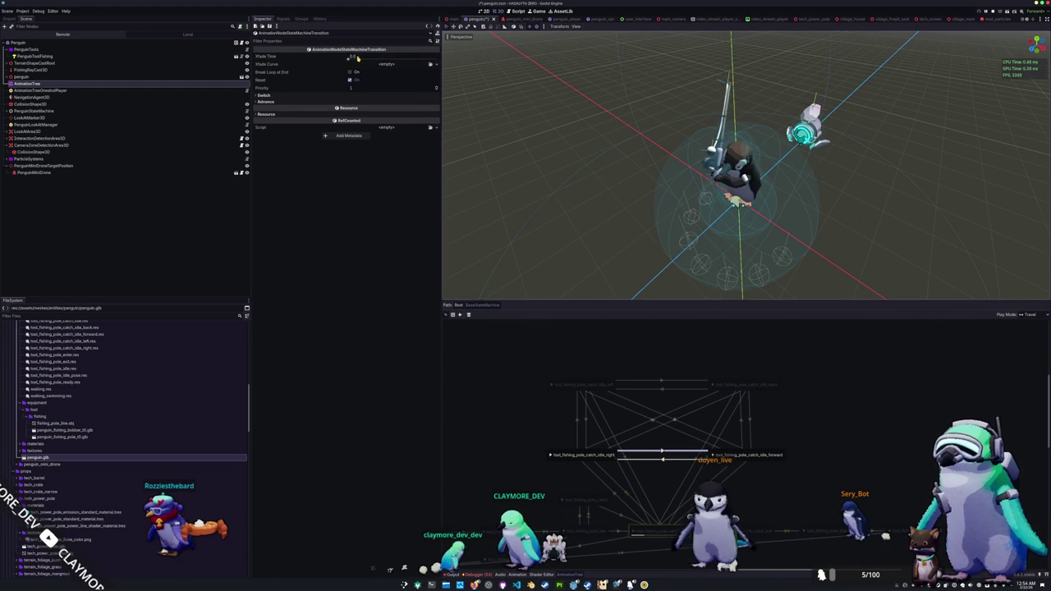
{"action": "left_click", "coordinate": [652, 427]}
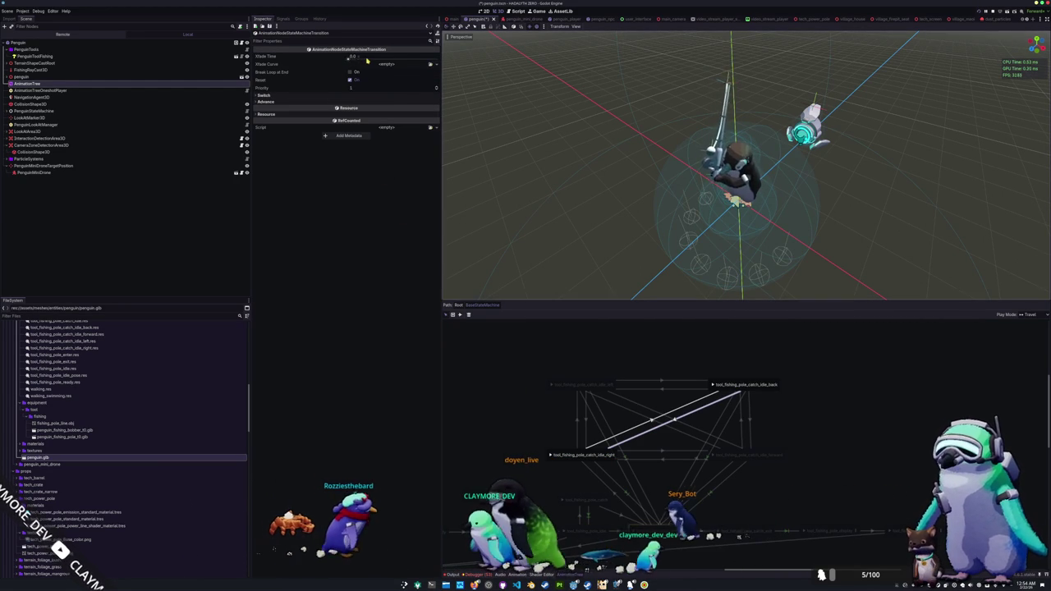
{"action": "key", "text": "Return"}
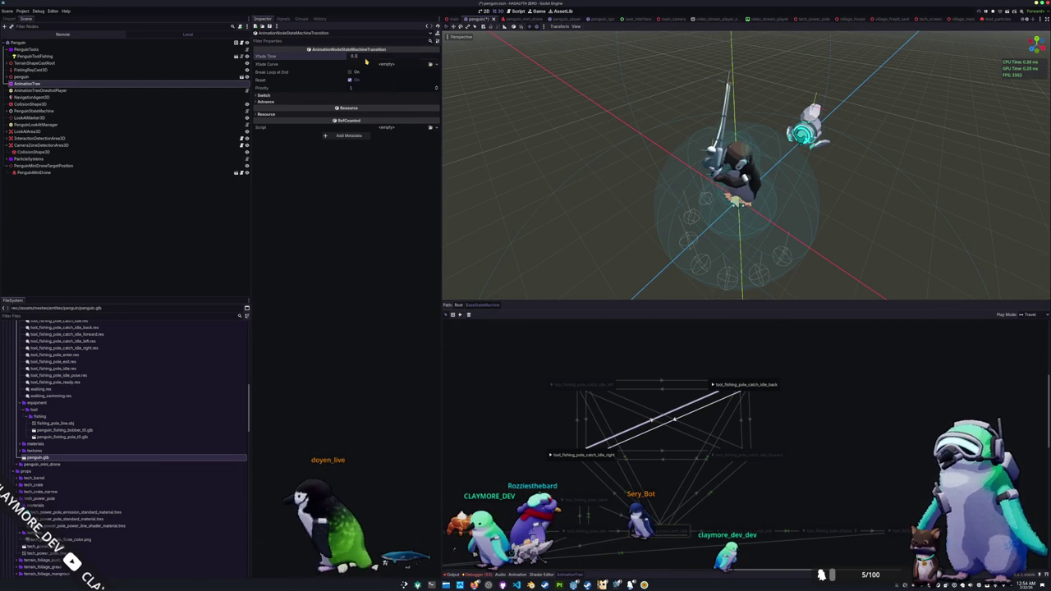
{"action": "left_click", "coordinate": [634, 413]}
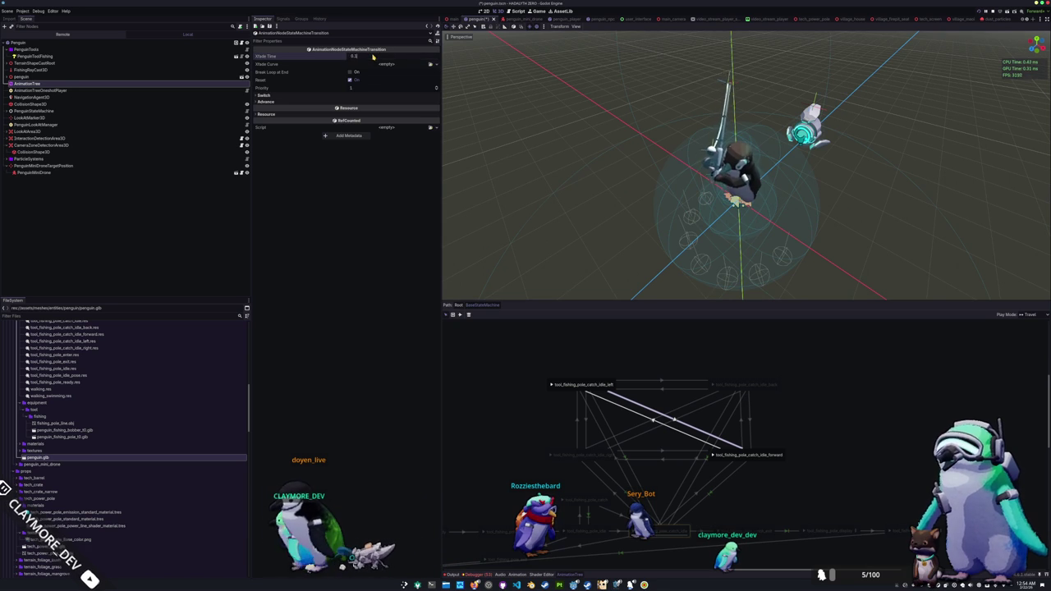
{"action": "left_click", "coordinate": [517, 394]}
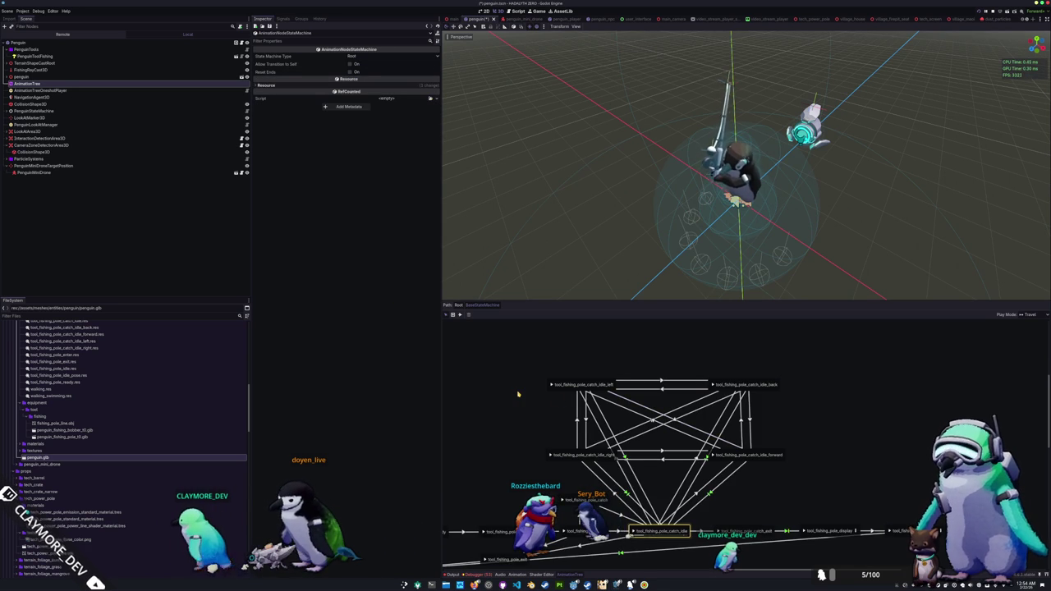
Check catch_idle_back's links, then run the game with F5 and cast the fishing line
{"action": "left_click", "coordinate": [763, 391]}
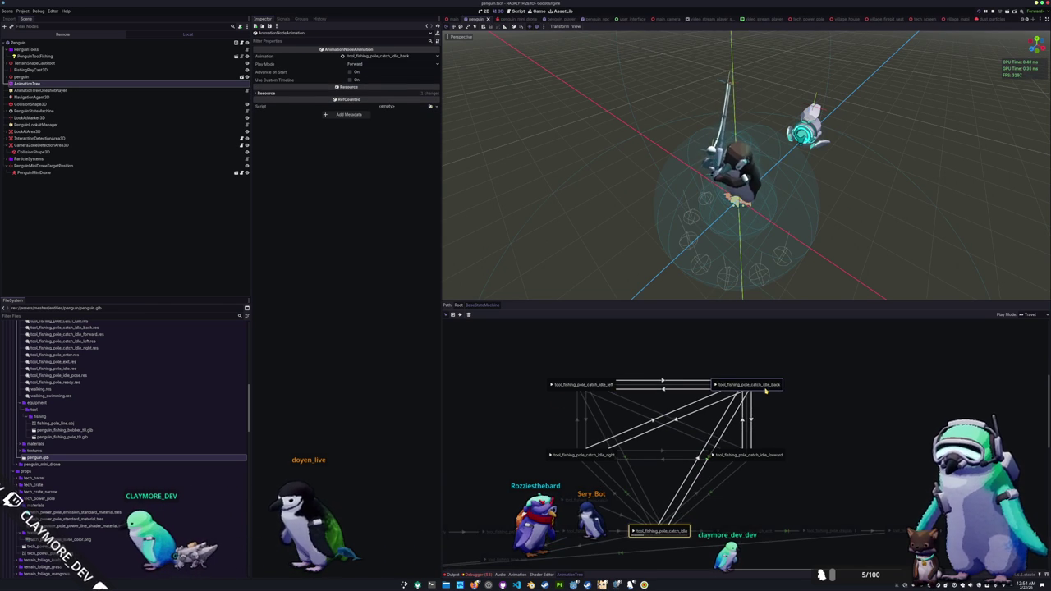
{"action": "left_click", "coordinate": [795, 409]}
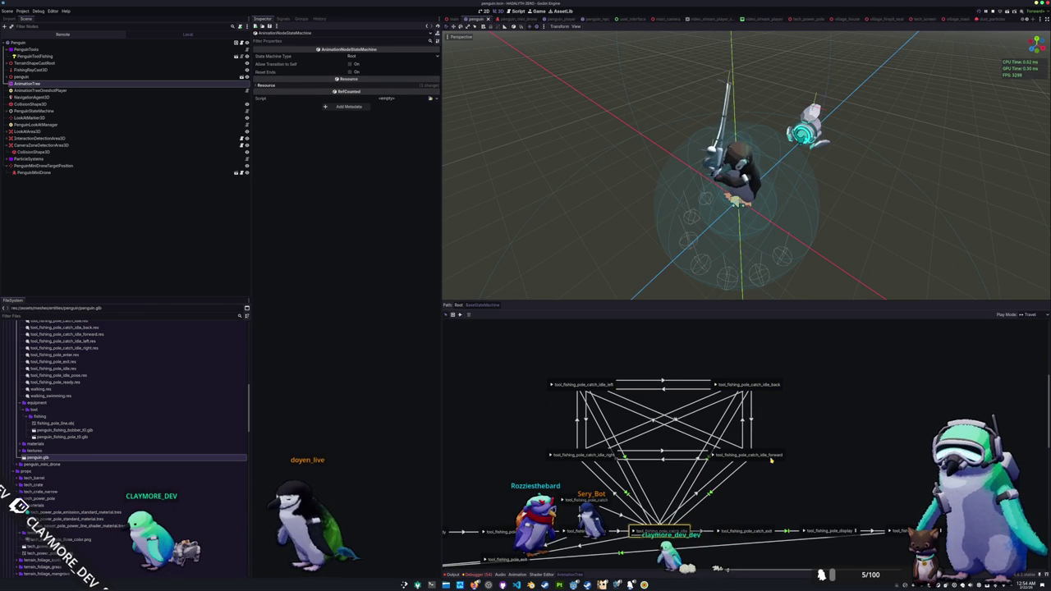
{"action": "scroll", "coordinate": [798, 419], "scroll_direction": "down", "scroll_amount": 2}
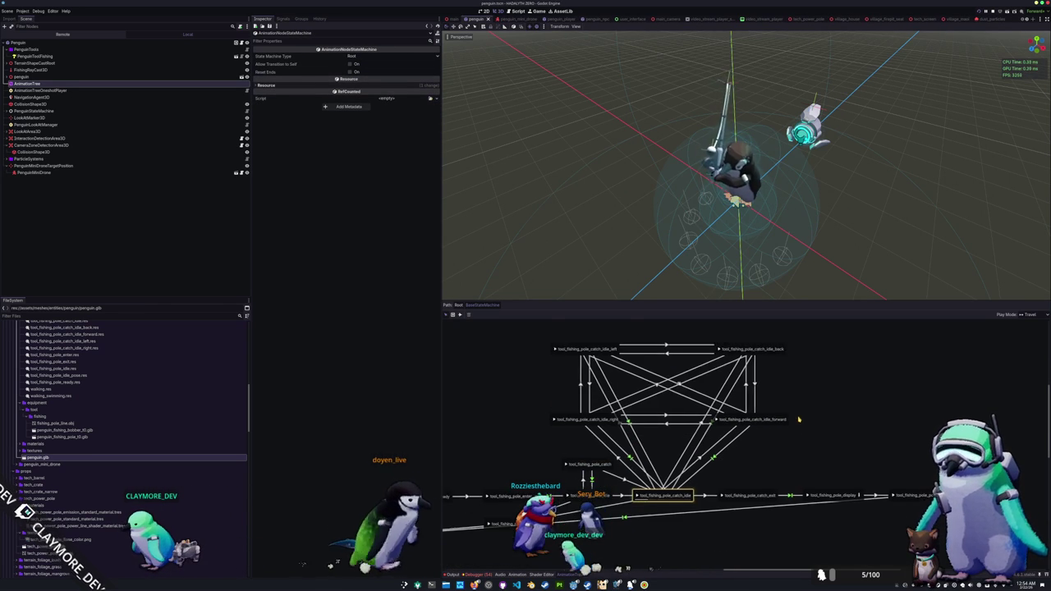
{"action": "key", "text": "F5"}
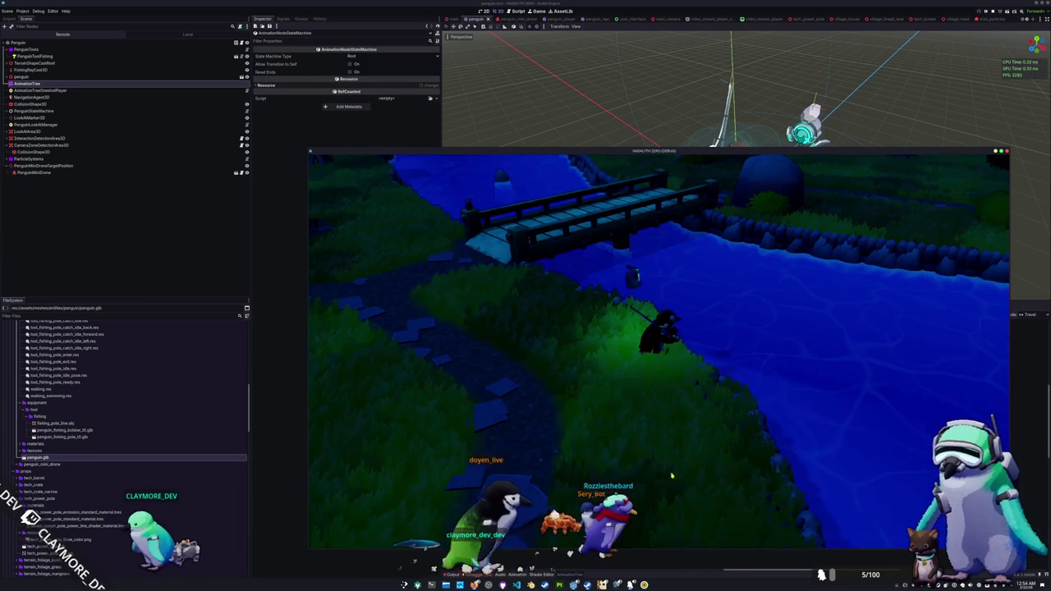
{"action": "left_click", "coordinate": [776, 394]}
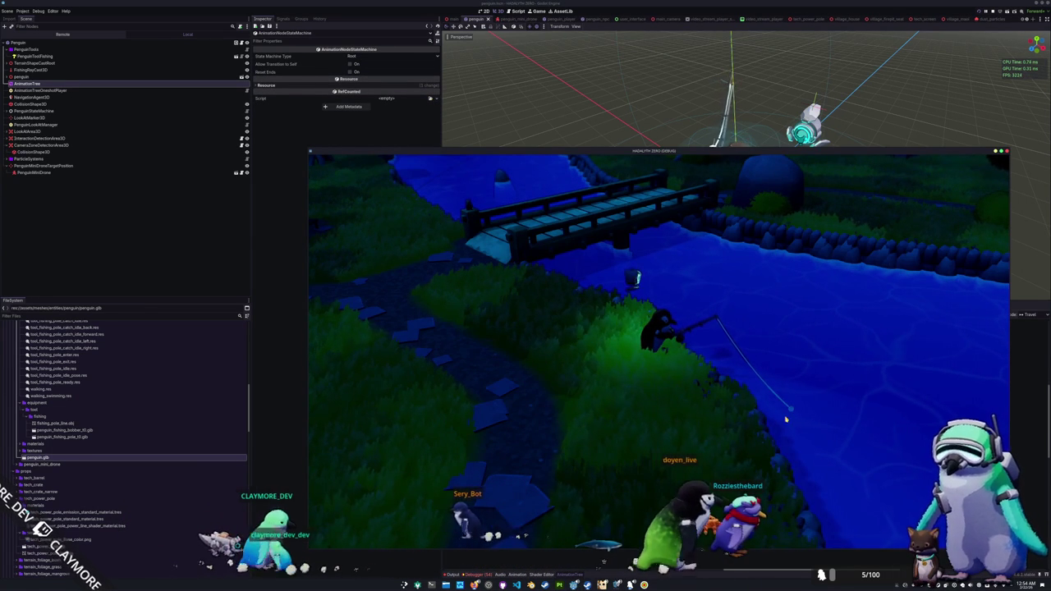
Comment out the selected tool-use input lines and open the fishing catch idle state script
{"action": "key", "text": "alt+Tab"}
{"action": "key", "text": "ctrl+slash"}
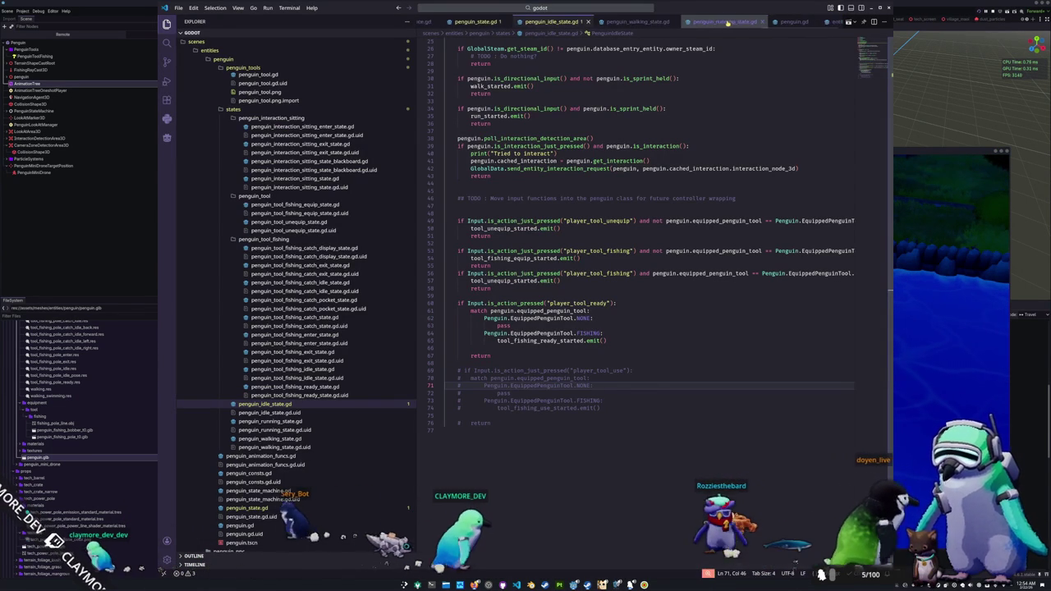
{"action": "scroll", "coordinate": [729, 22], "scroll_direction": "down", "scroll_amount": 2}
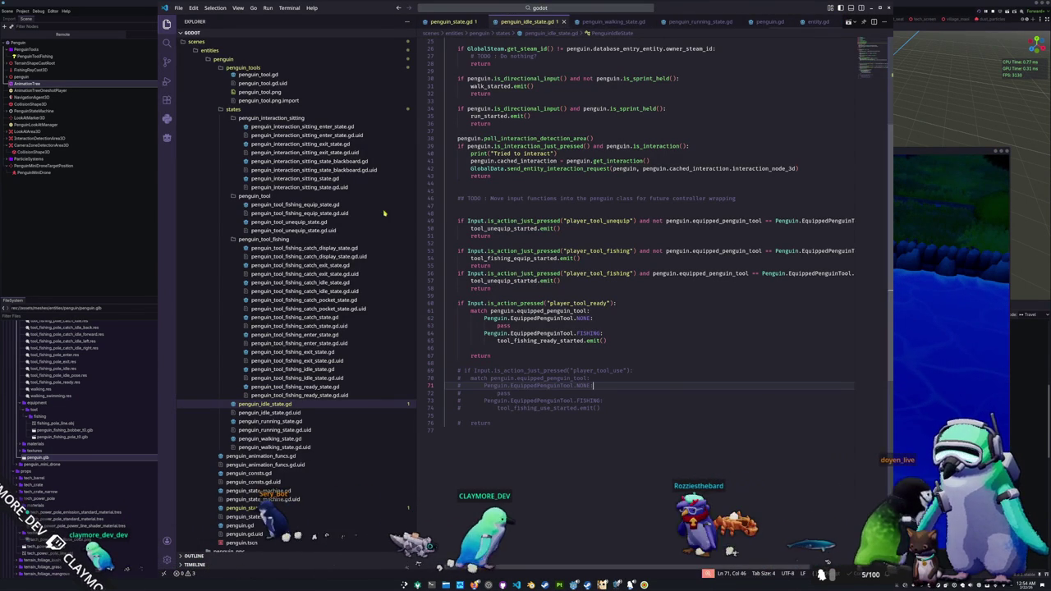
{"action": "left_click", "coordinate": [325, 282]}
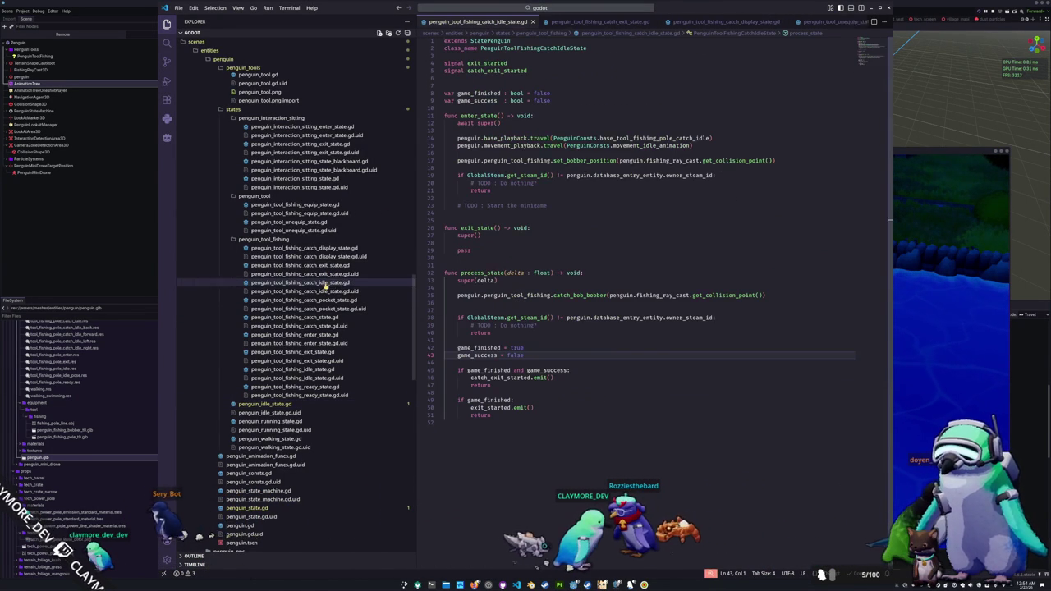
Locate the catch_bob_bobber function and the shader parameter line above it
{"action": "left_click", "coordinate": [585, 295], "text": "ctrl"}
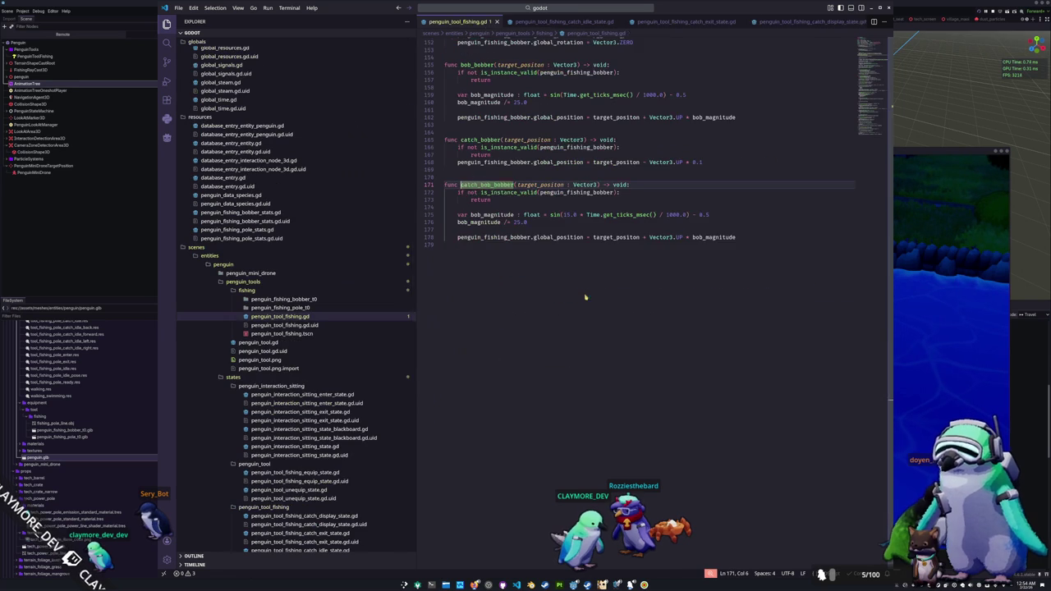
{"action": "scroll", "coordinate": [519, 251], "scroll_direction": "up", "scroll_amount": 2}
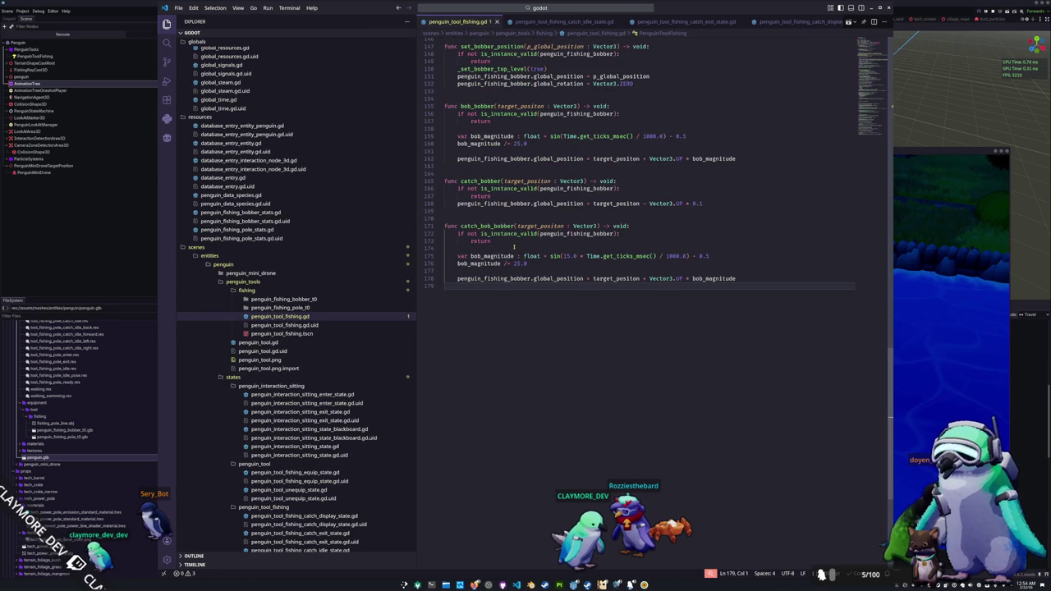
{"action": "left_click", "coordinate": [471, 218]}
{"action": "scroll", "coordinate": [469, 221], "scroll_direction": "up", "scroll_amount": 5}
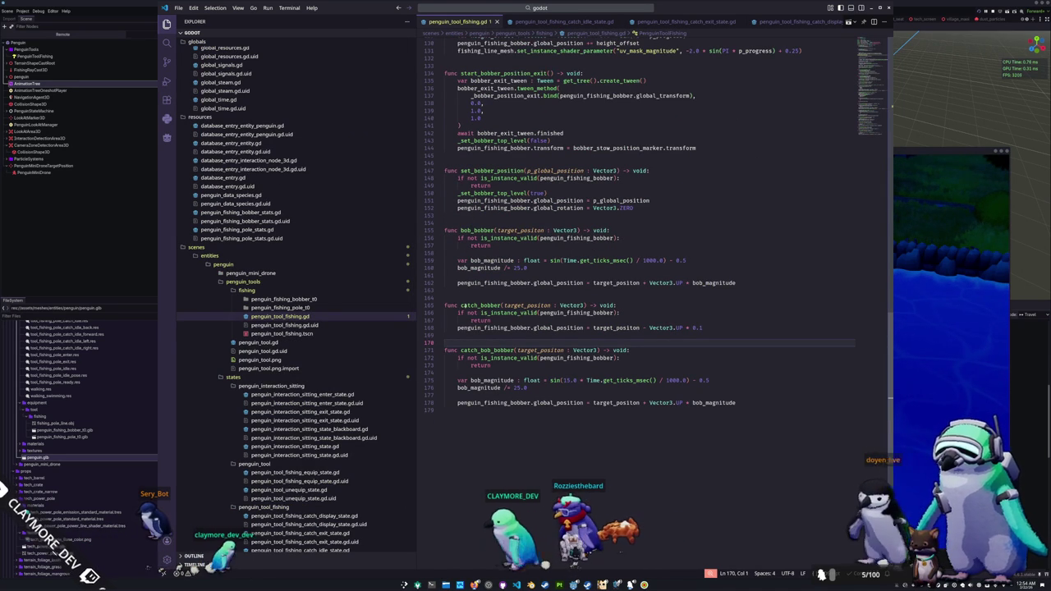
{"action": "left_click", "coordinate": [458, 410]}
{"action": "scroll", "coordinate": [542, 271], "scroll_direction": "up", "scroll_amount": 3}
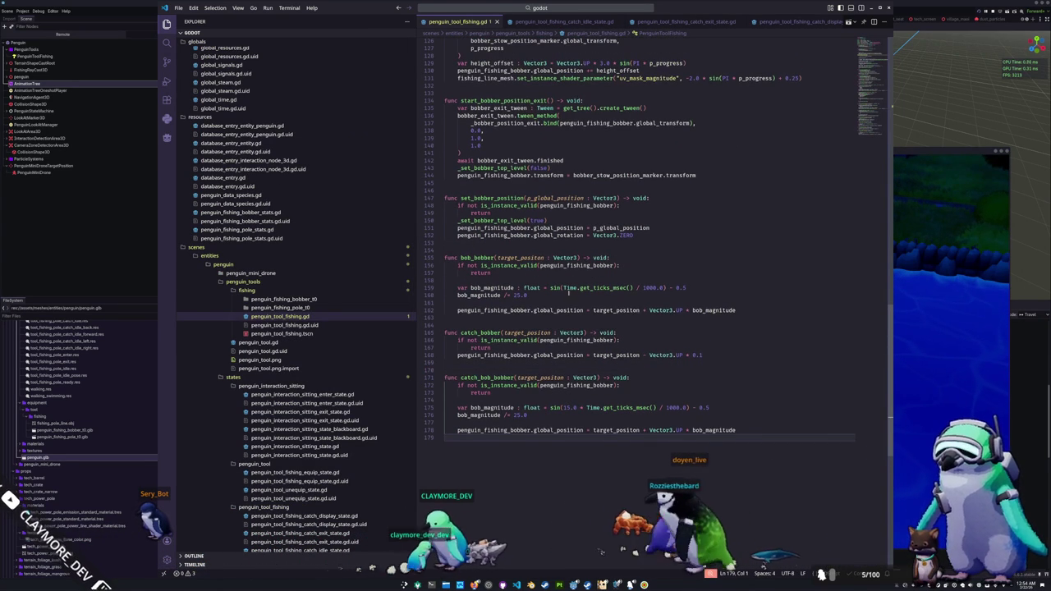
{"action": "scroll", "coordinate": [541, 272], "scroll_direction": "up", "scroll_amount": 2}
{"action": "scroll", "coordinate": [470, 223], "scroll_direction": "up", "scroll_amount": 3}
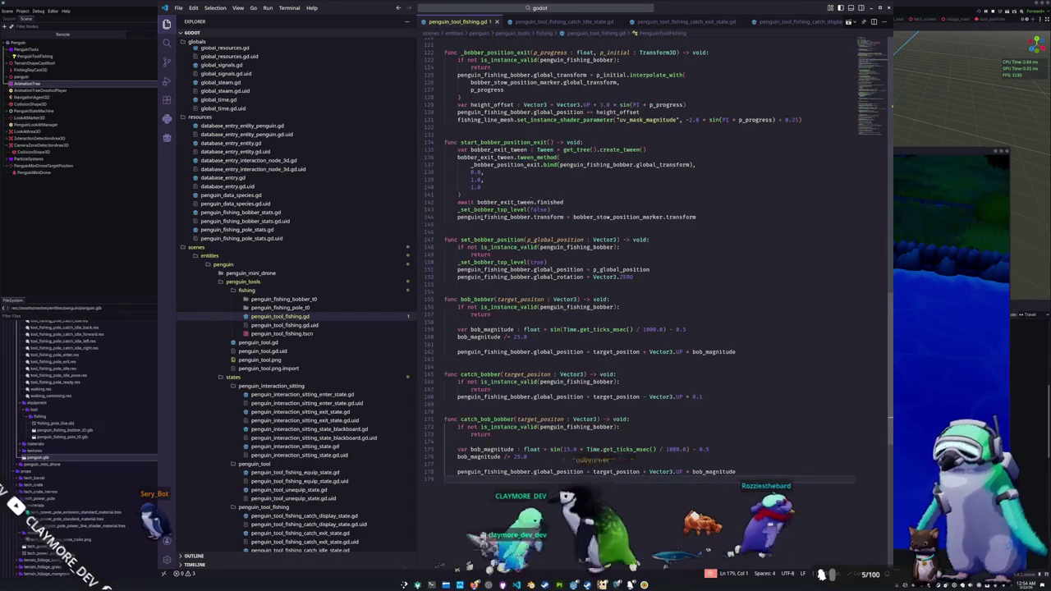
{"action": "scroll", "coordinate": [470, 222], "scroll_direction": "up", "scroll_amount": 4}
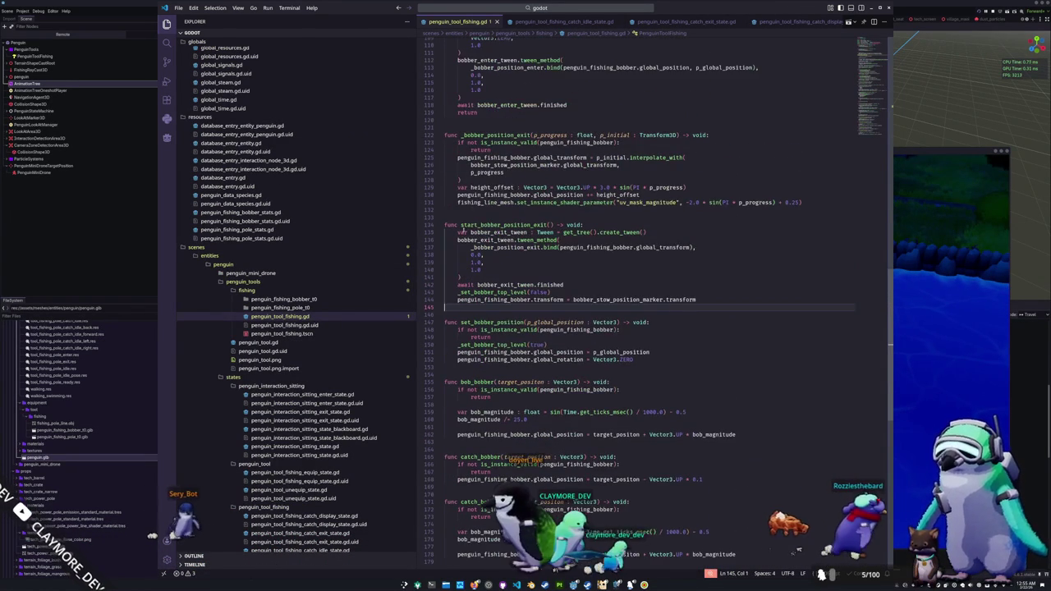
Copy line 131's set_instance_shader_parameter call and paste it at the end of catch_bob_bobber
{"action": "left_click", "coordinate": [469, 210]}
{"action": "key", "text": "shift+Up"}
{"action": "key", "text": "ctrl+c"}
{"action": "scroll", "coordinate": [469, 209], "scroll_direction": "down", "scroll_amount": 6}
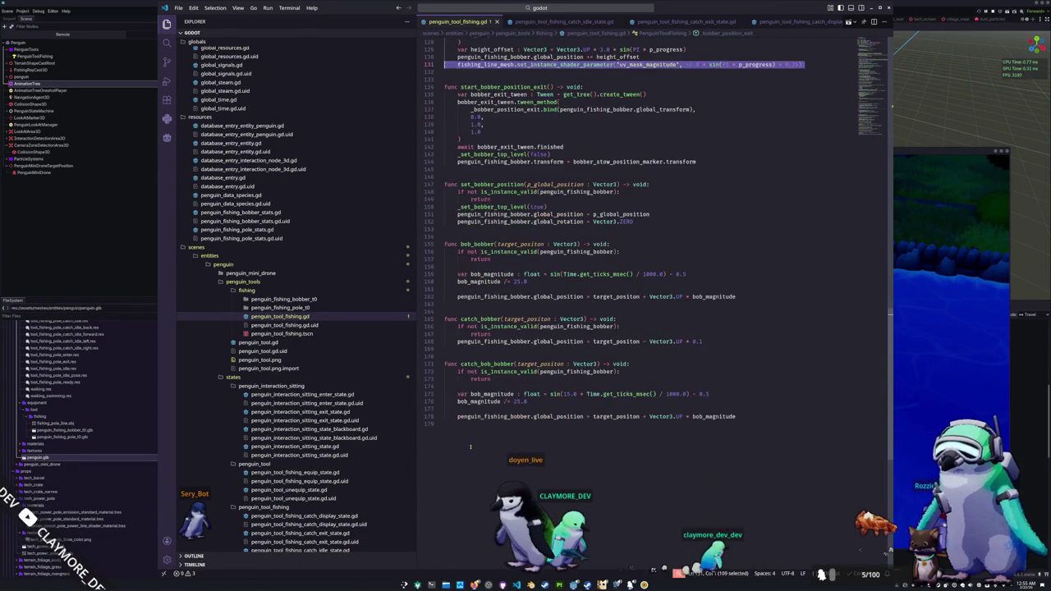
{"action": "left_click", "coordinate": [475, 431]}
{"action": "key", "text": "ctrl+v"}
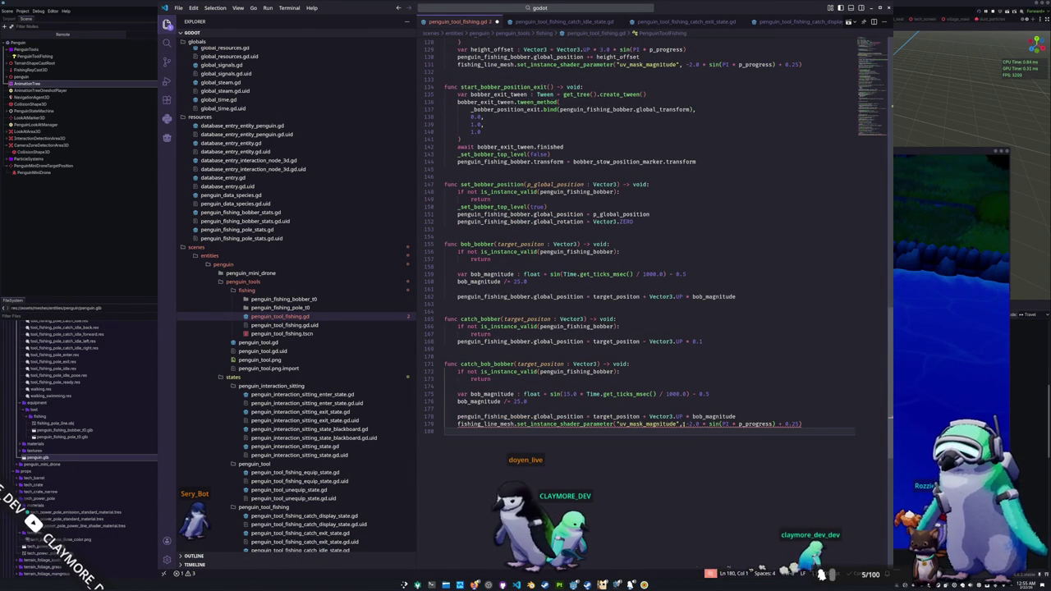
Replace the pasted sine expression with 0.0, save the script and launch the game
{"action": "left_click_drag", "start_coordinate": [683, 424], "coordinate": [798, 424]}
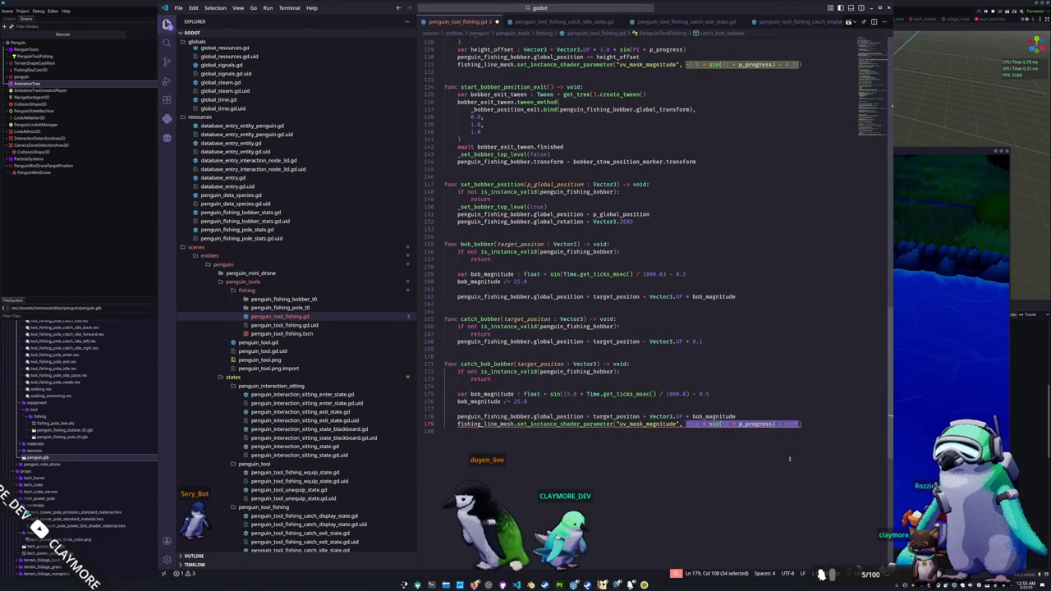
{"action": "type", "text": "0."}
{"action": "key", "text": "Down"}
{"action": "key", "text": "ctrl+s"}
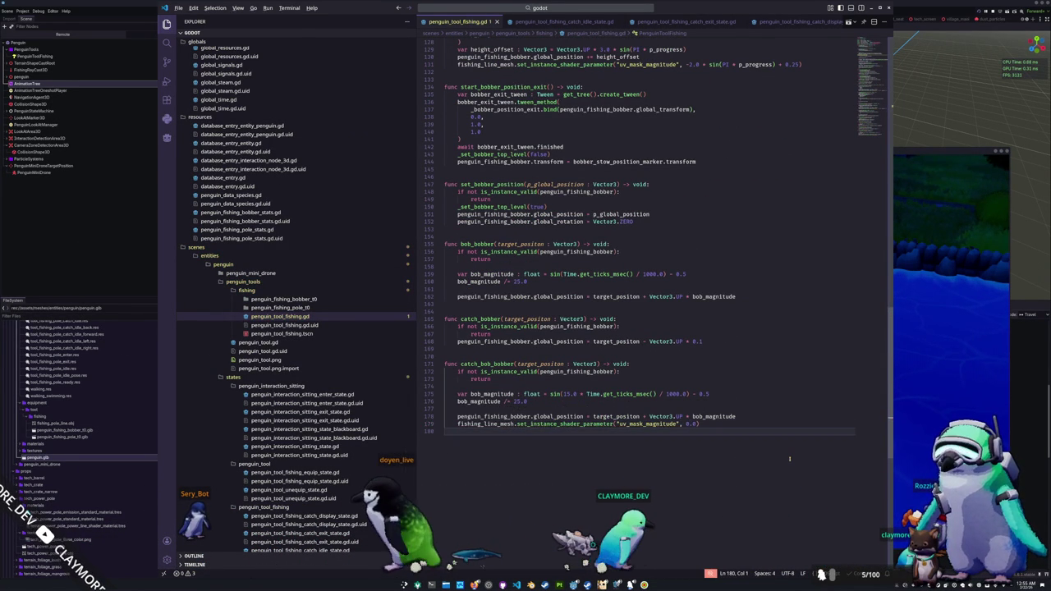
{"action": "key", "text": "F5"}
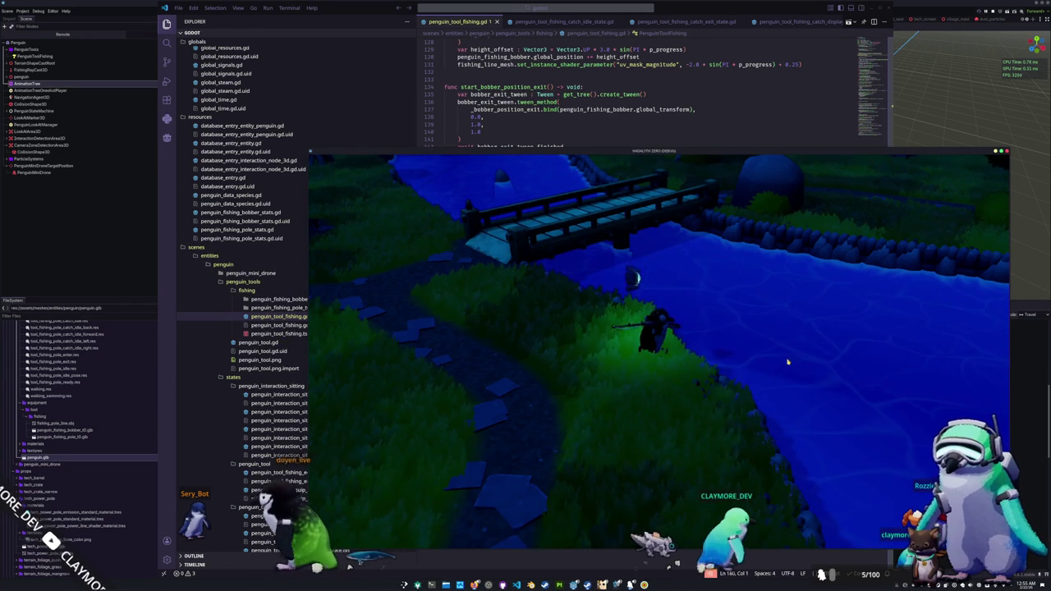
Make the penguin cast its rod so the bobber lands on the water
{"action": "left_click", "coordinate": [780, 394]}
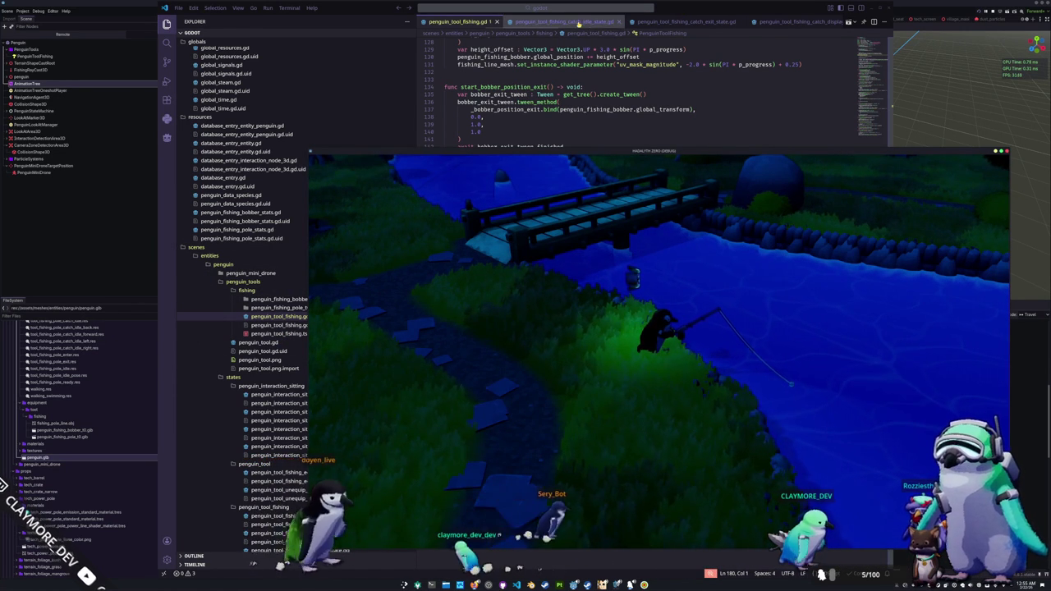
In penguin_tool_fishing_catch_idle_state.gd, change line 42's game_finished value to false, then return to the game
{"action": "left_click", "coordinate": [579, 22]}
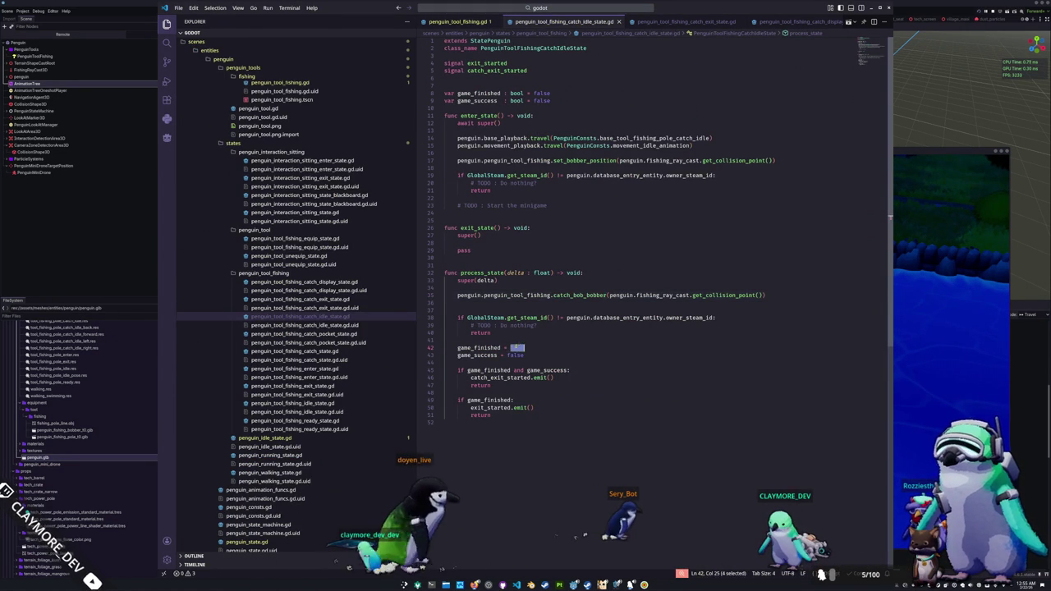
{"action": "type", "text": "false"}
{"action": "key", "text": "Down"}
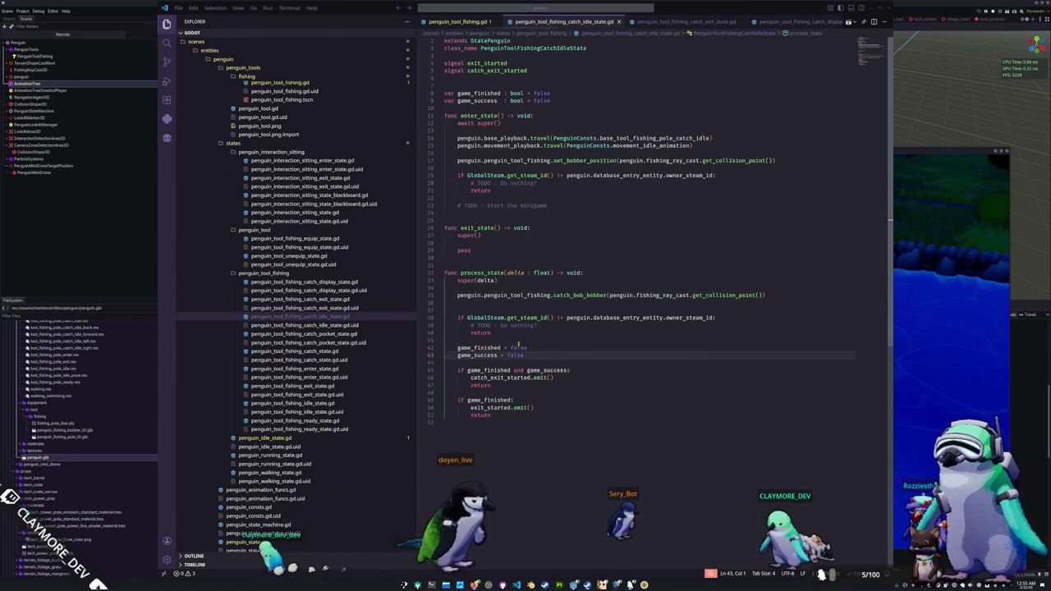
{"action": "key", "text": "alt+Tab"}
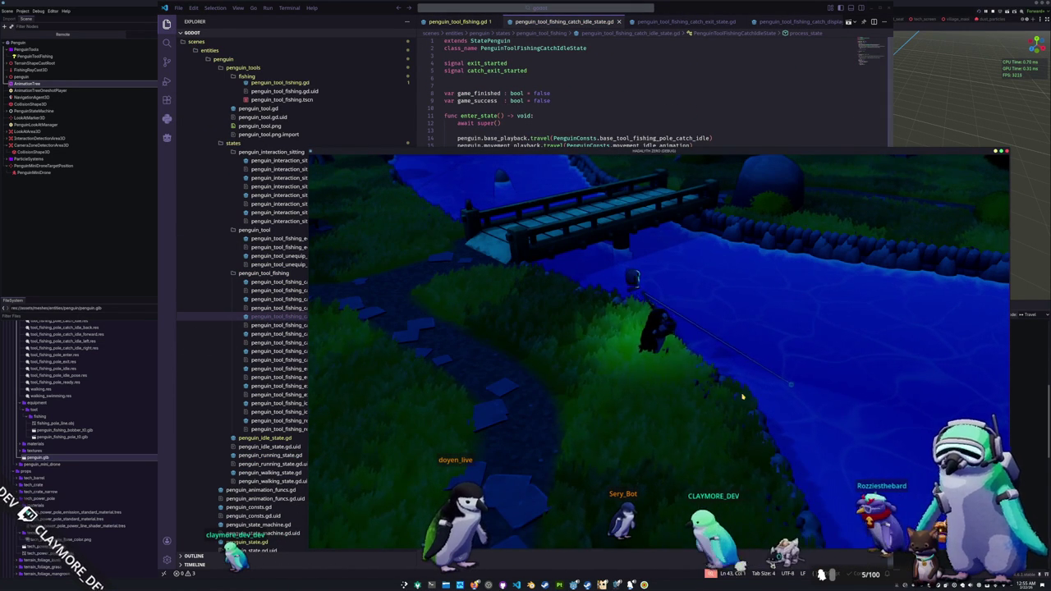
Capture the game view as a region screenshot and open it for annotation in an enlarged window
{"action": "key", "text": "Print"}
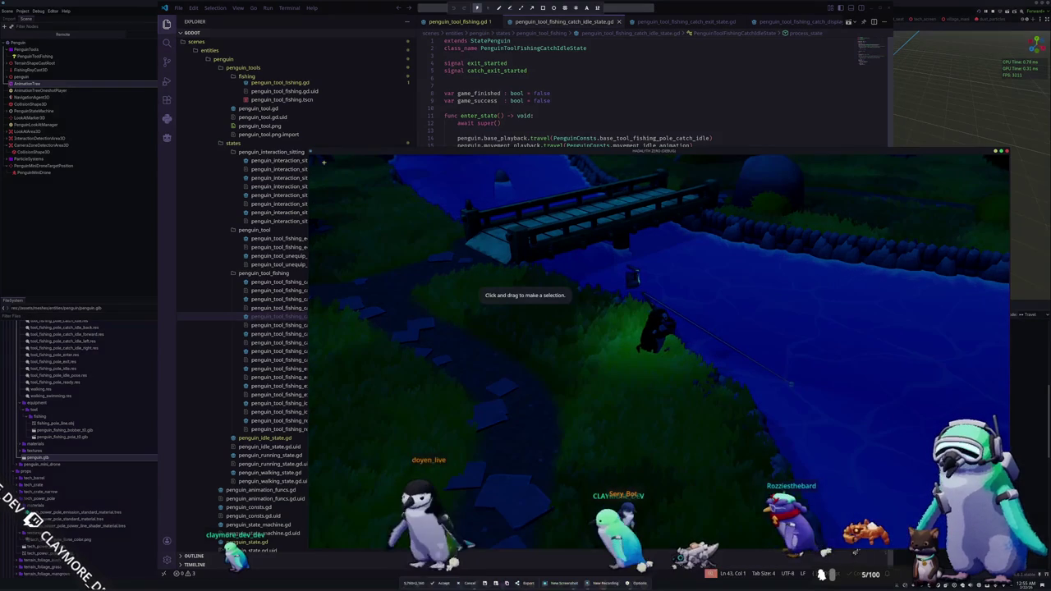
{"action": "left_click_drag", "start_coordinate": [309, 152], "coordinate": [1007, 547]}
{"action": "key", "text": "Return"}
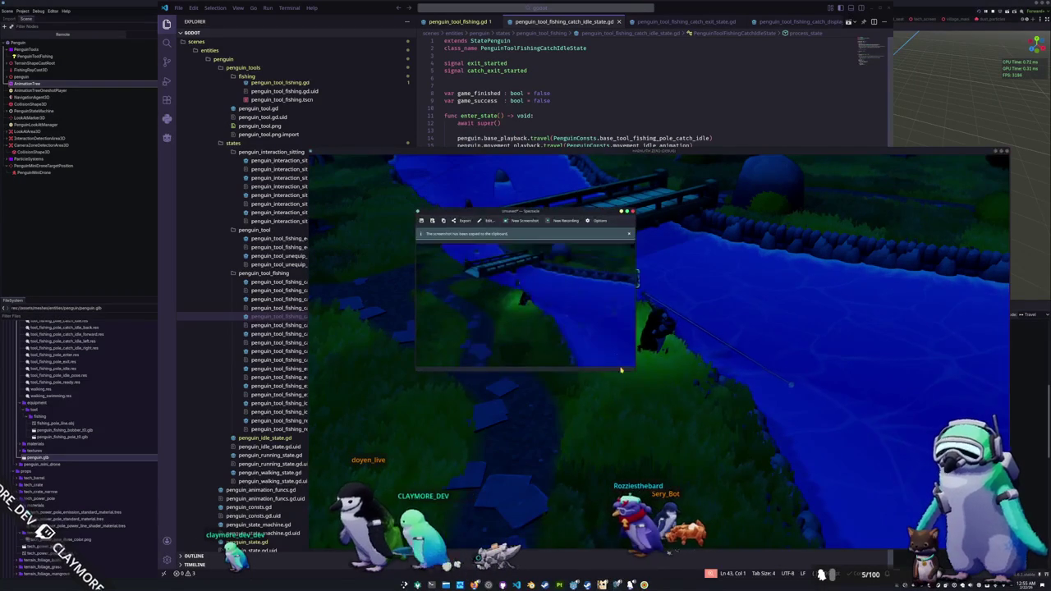
{"action": "left_click", "coordinate": [488, 222]}
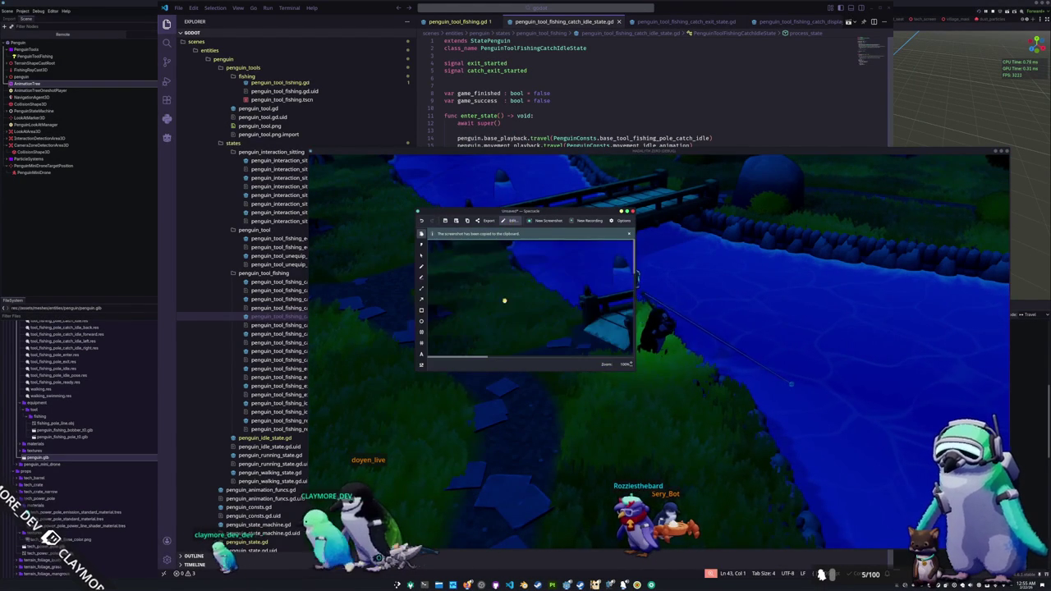
{"action": "left_click_drag", "start_coordinate": [633, 371], "coordinate": [979, 474]}
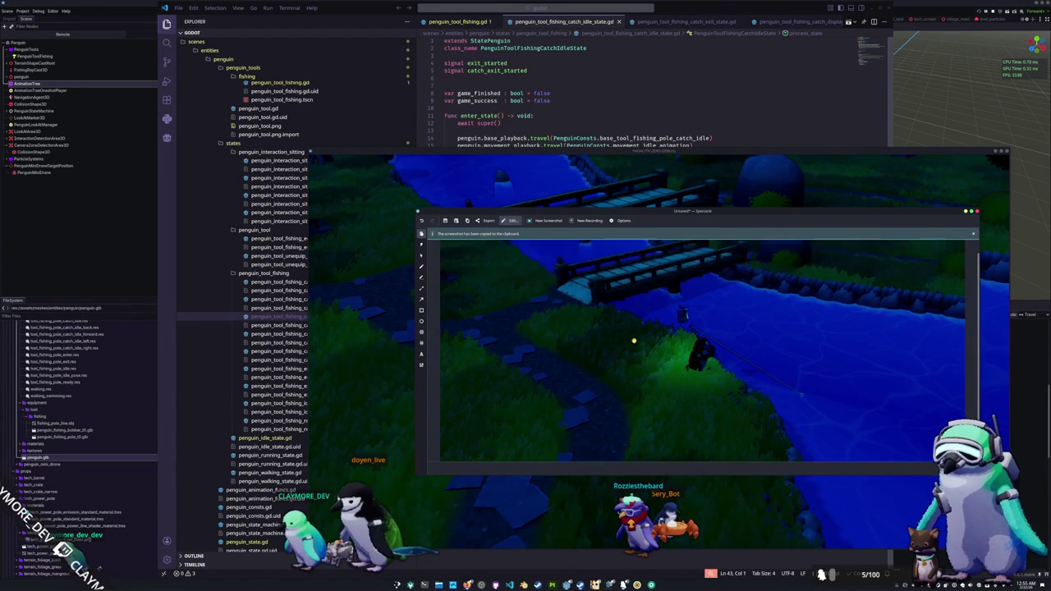
{"action": "scroll", "coordinate": [633, 335], "scroll_direction": "down", "scroll_amount": 2}
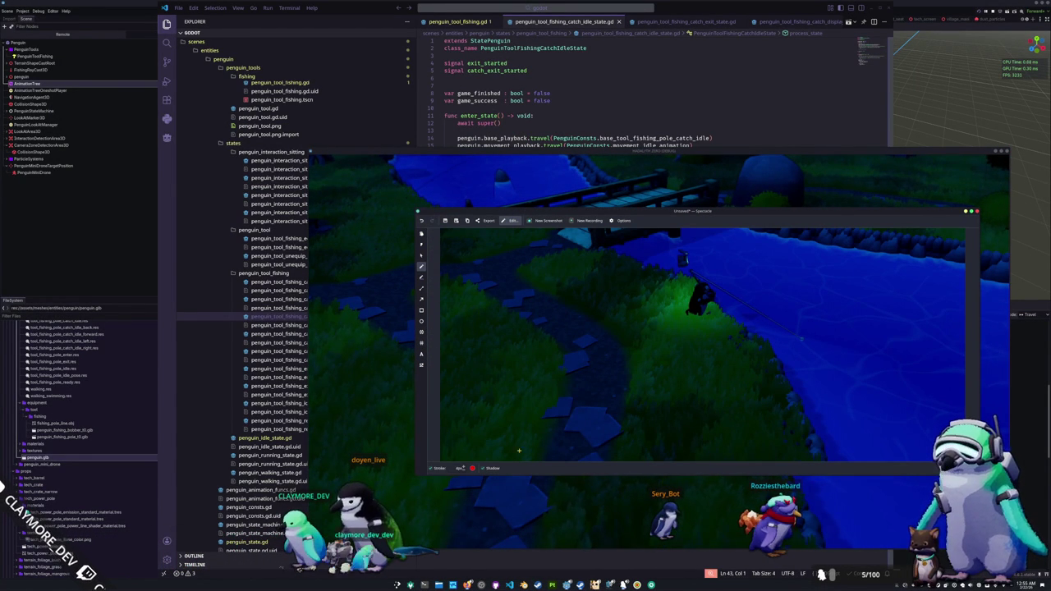
Draw a red upward arrow and four boxes holding down, right, down and left arrows
{"action": "scroll", "coordinate": [518, 344], "scroll_direction": "up", "scroll_amount": 2}
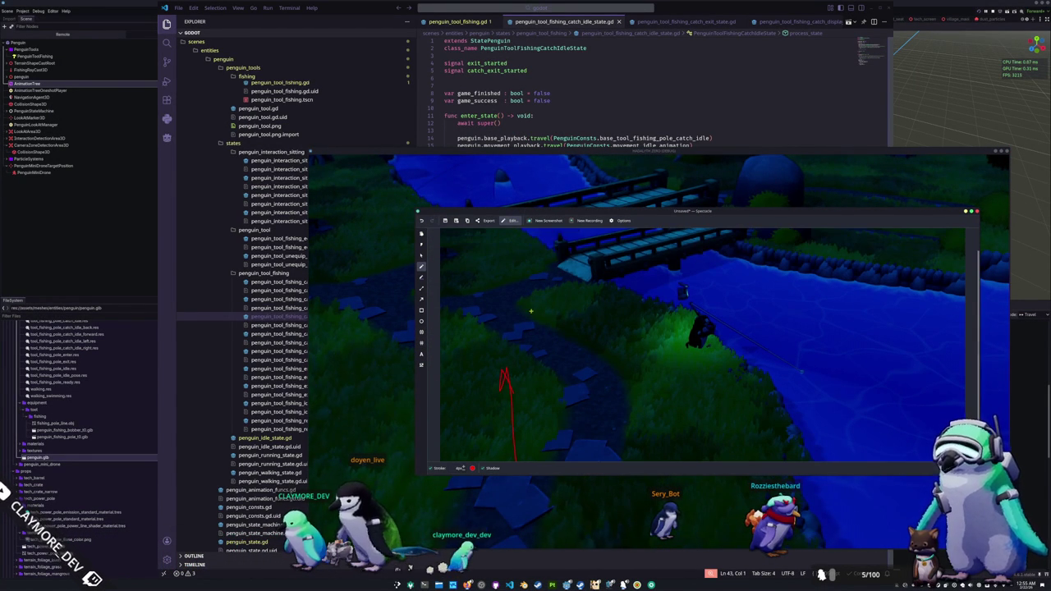
{"action": "scroll", "coordinate": [568, 366], "scroll_direction": "down", "scroll_amount": 2}
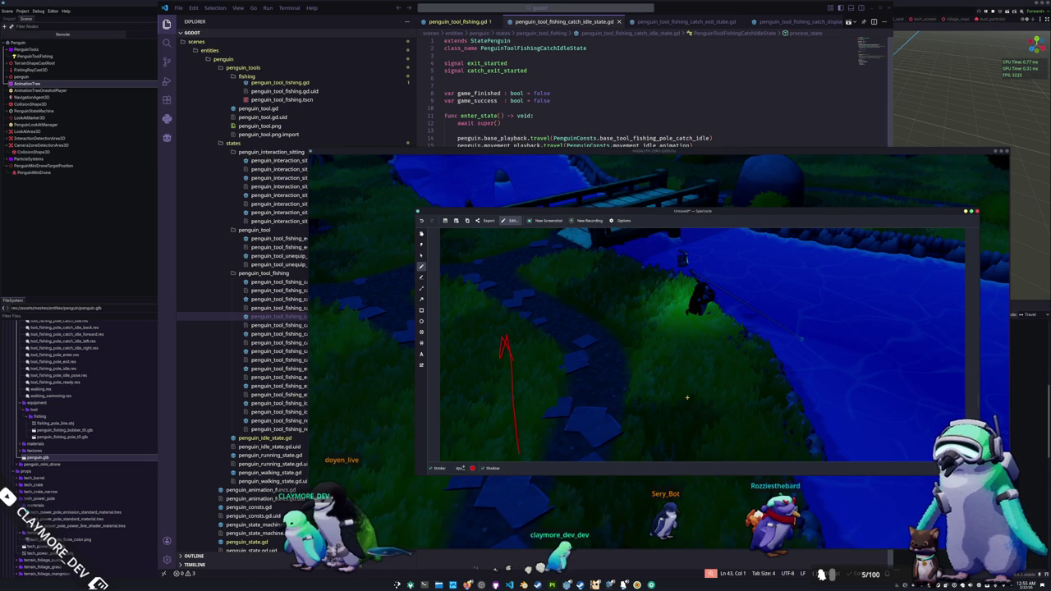
{"action": "scroll", "coordinate": [716, 387], "scroll_direction": "up", "scroll_amount": 2}
{"action": "scroll", "coordinate": [723, 365], "scroll_direction": "down", "scroll_amount": 2}
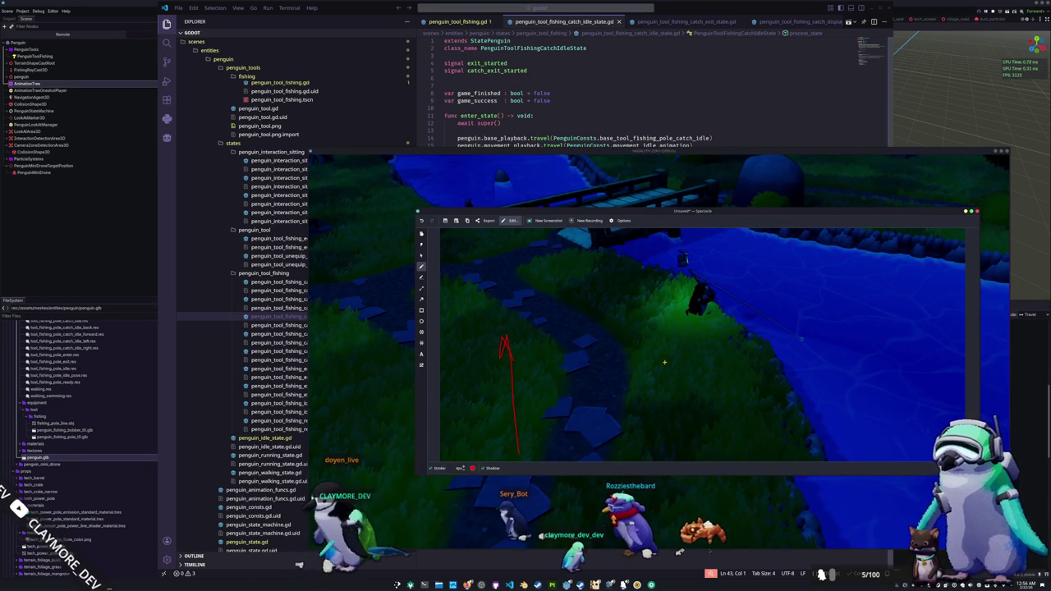
{"action": "mouse_move", "coordinate": [663, 360]}
{"action": "left_mouse_down"}
{"action": "mouse_move", "coordinate": [649, 361]}
{"action": "mouse_move", "coordinate": [647, 383]}
{"action": "left_mouse_up"}
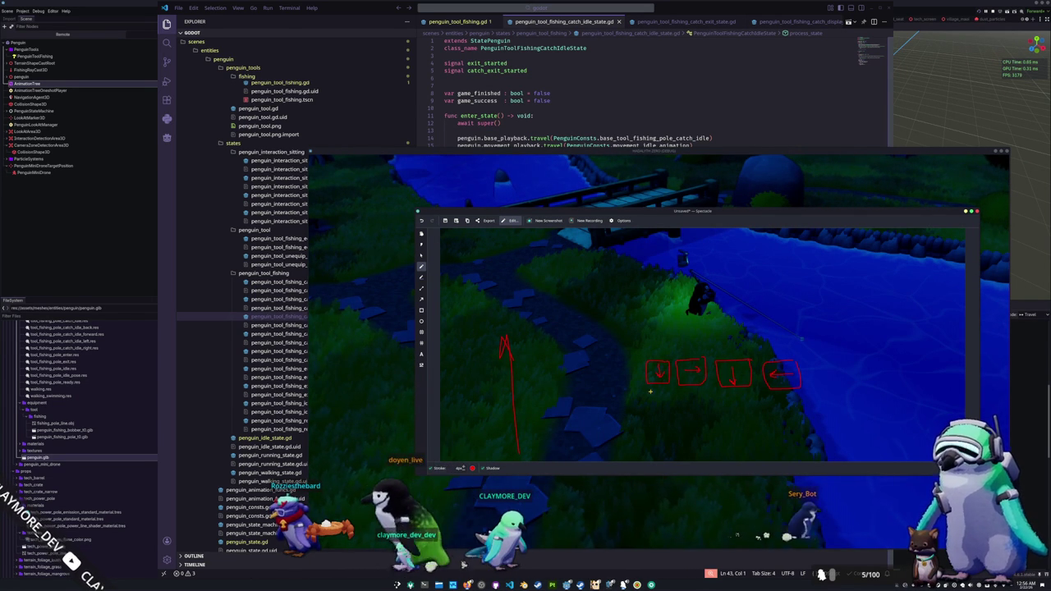
Sketch a progress bar under the arrow boxes with a progress arrow and hatched filled portion
{"action": "mouse_move", "coordinate": [644, 394]}
{"action": "left_mouse_down"}
{"action": "mouse_move", "coordinate": [801, 394]}
{"action": "mouse_move", "coordinate": [649, 392]}
{"action": "left_mouse_up"}
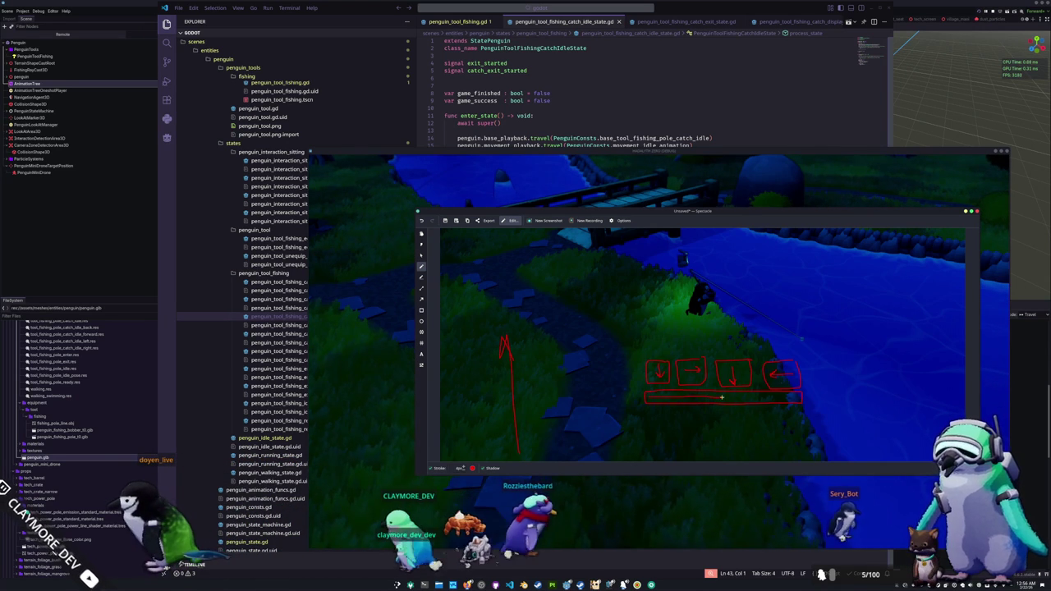
{"action": "left_click_drag", "start_coordinate": [722, 398], "coordinate": [754, 399]}
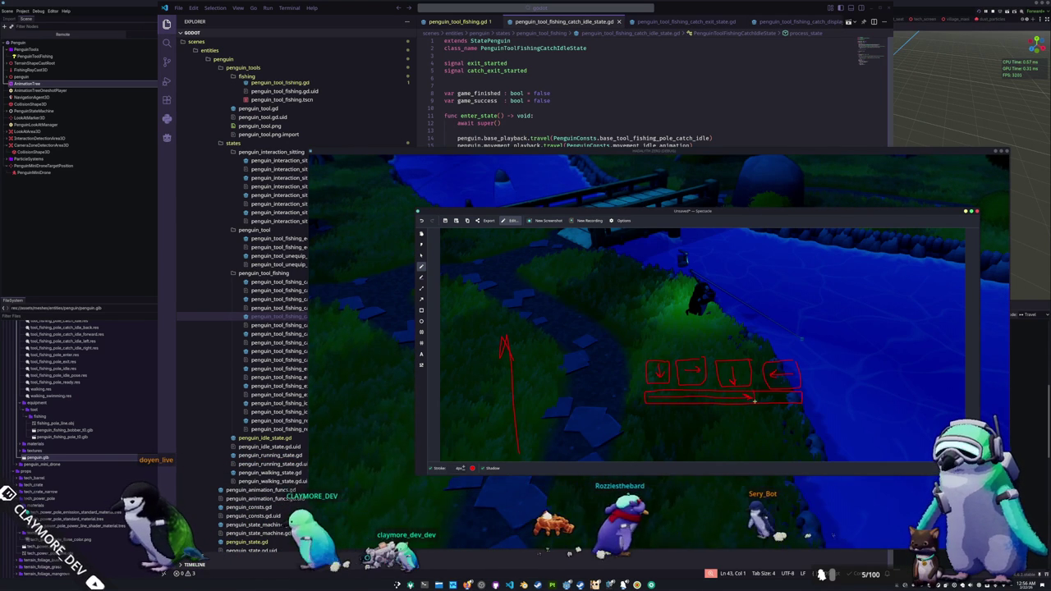
{"action": "left_click_drag", "start_coordinate": [657, 399], "coordinate": [750, 398]}
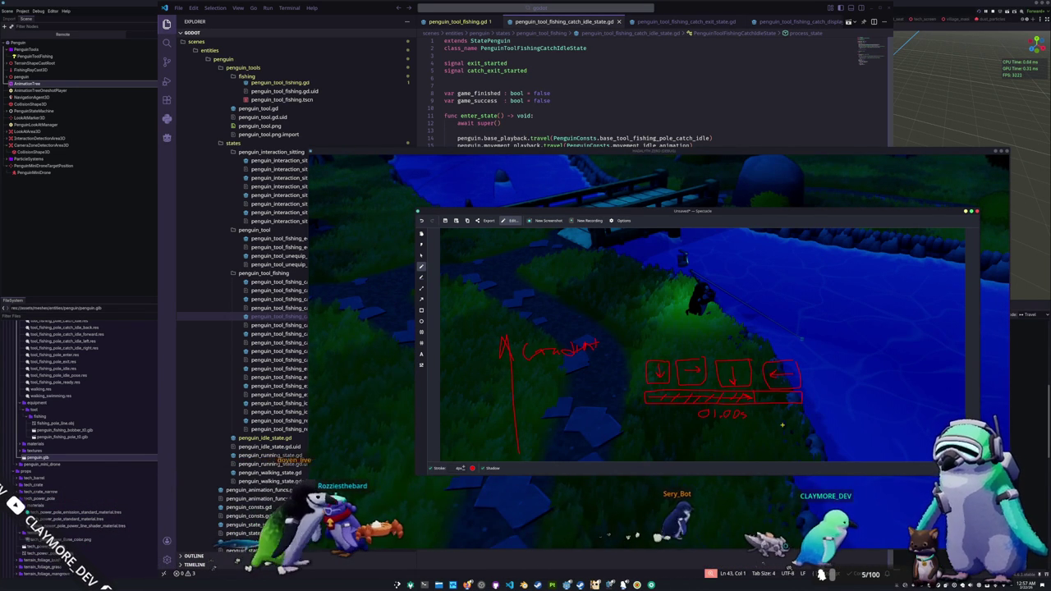
Handwrite an 'x/x' counter above the rightmost arrow box of the minigame sketch
{"action": "scroll", "coordinate": [785, 414], "scroll_direction": "up", "scroll_amount": 1}
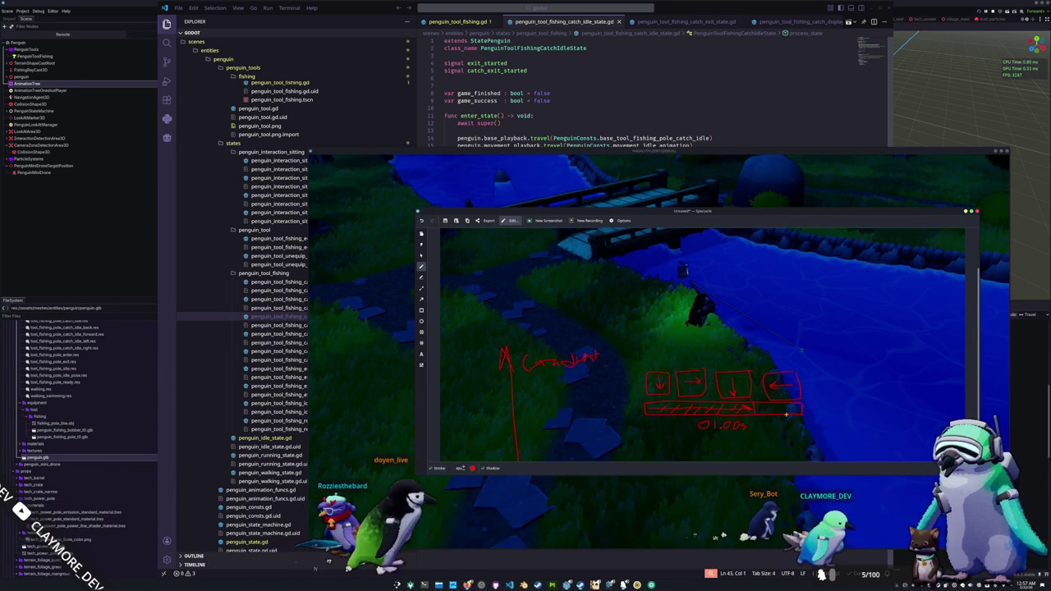
{"action": "scroll", "coordinate": [786, 414], "scroll_direction": "up", "scroll_amount": 1}
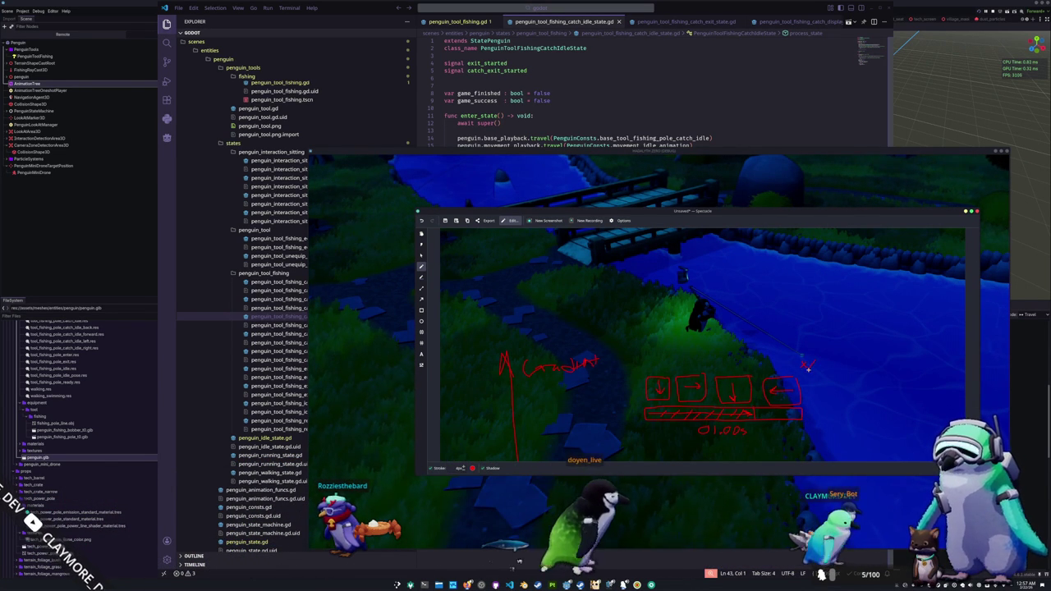
{"action": "left_click_drag", "start_coordinate": [815, 362], "coordinate": [815, 368]}
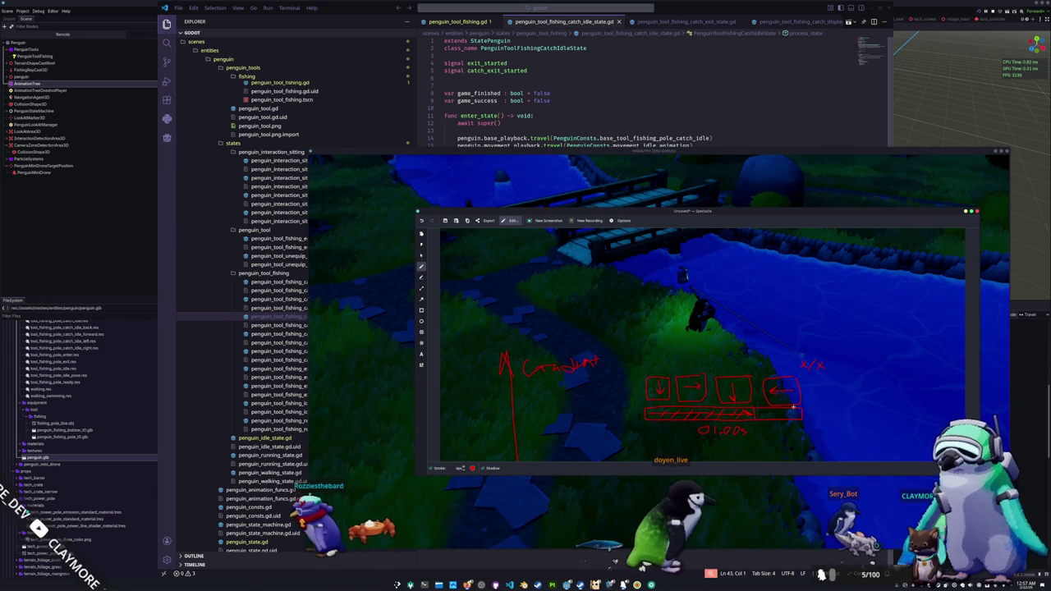